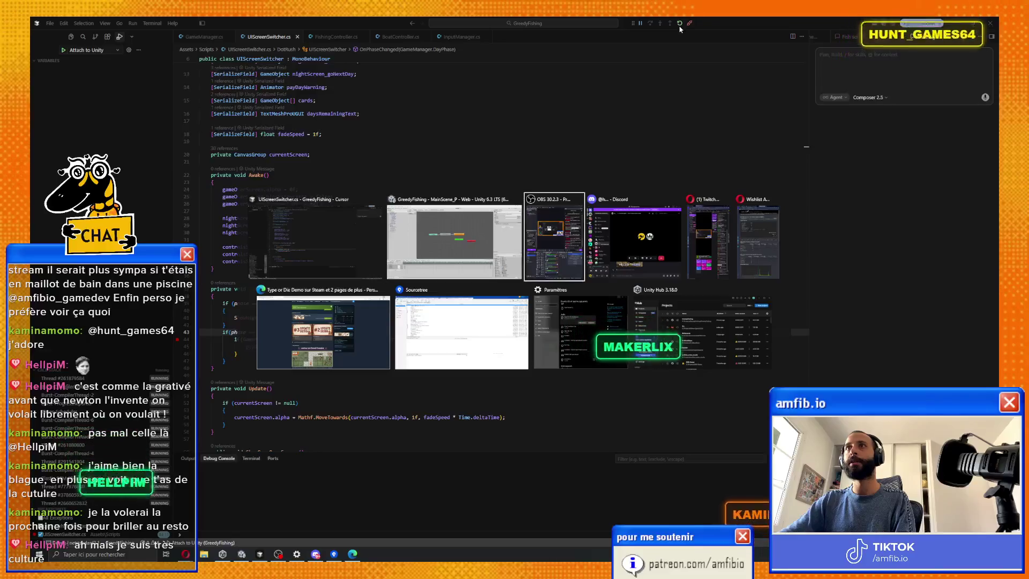
# Play GreedyFishing through the first day and pick the Fuselage upgrade, reaching the 2-day tax warning.
pyautogui.click(475, 233)
pyautogui.click(528, 40)
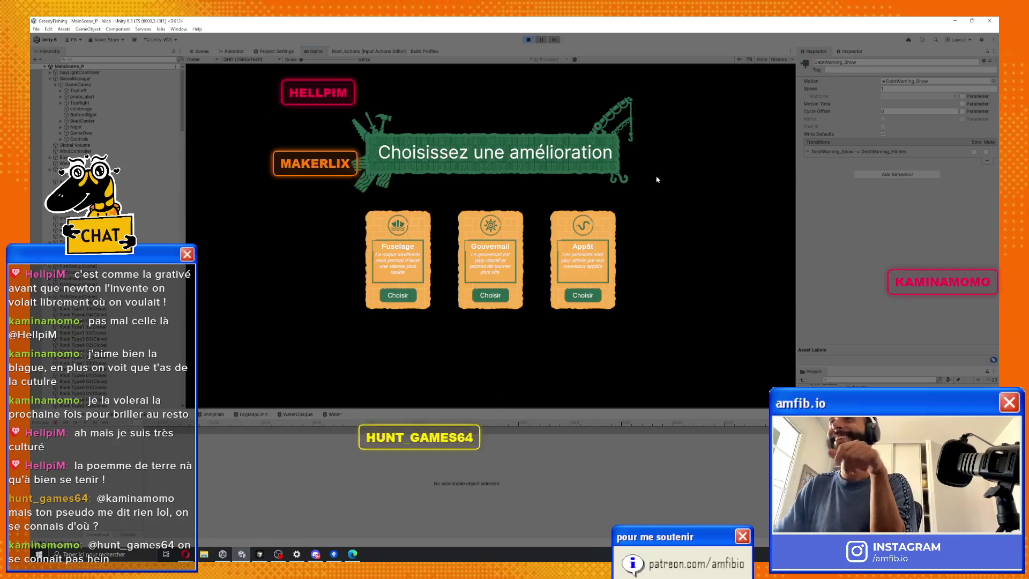
pyautogui.click(412, 295)
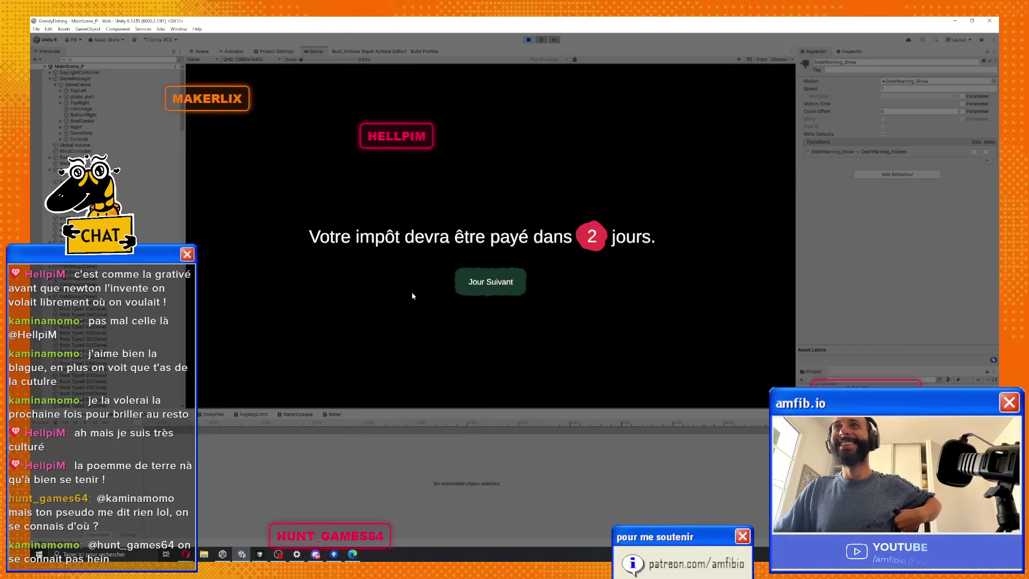
# Advance to the next day, take another upgrade, and continue past the 1-day tax reminder.
pyautogui.click(498, 278)
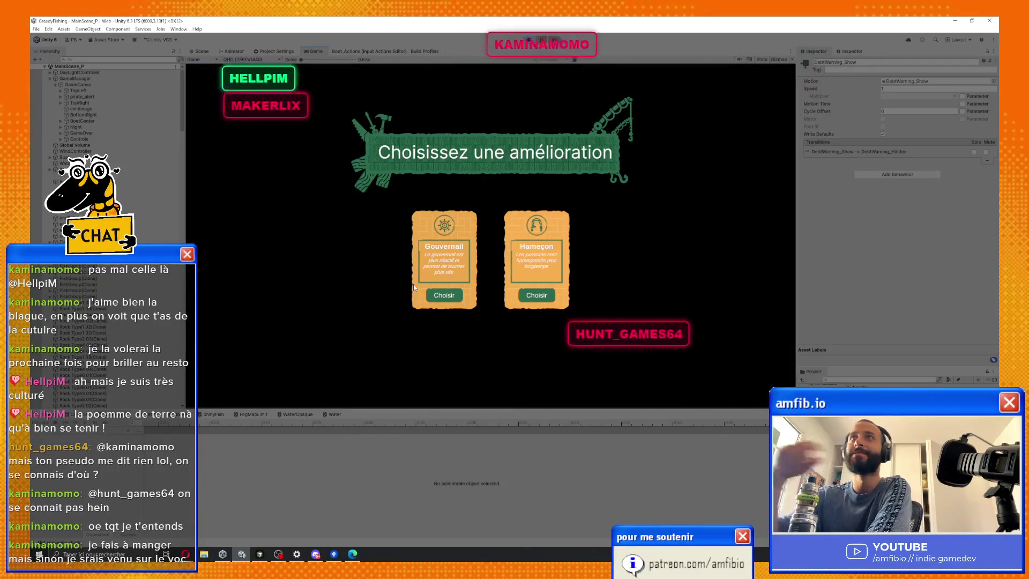
pyautogui.click(543, 297)
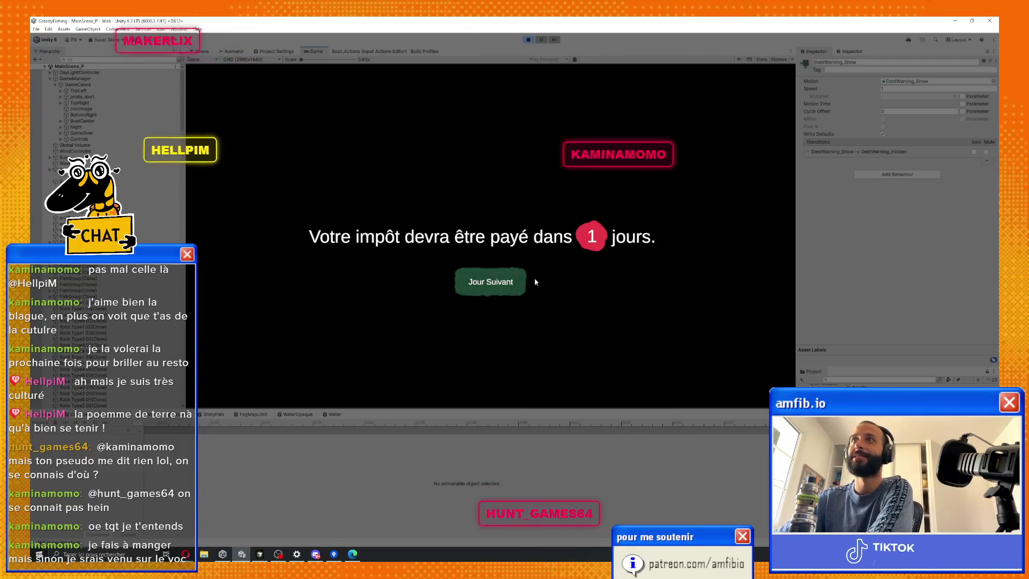
pyautogui.click(517, 284)
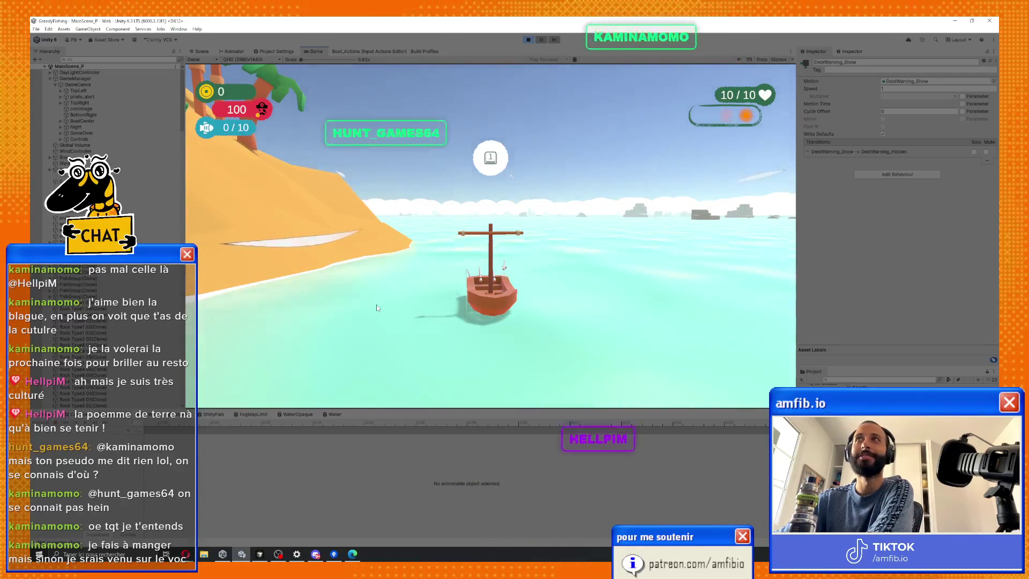
# Steer the boat right and left until the debt deadline passes, then restart from Game Over.
pyautogui.press('d')
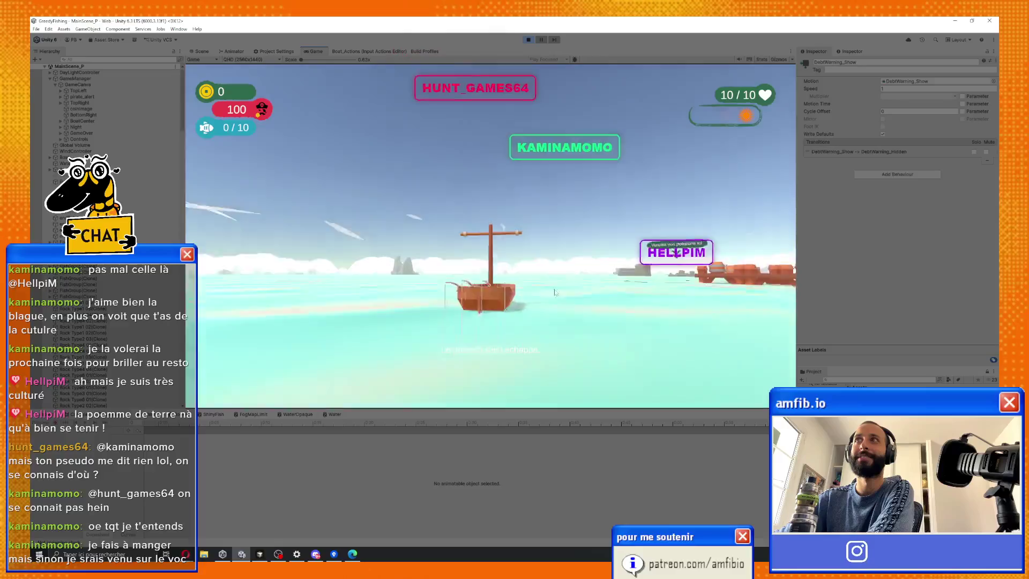
pyautogui.press('a')
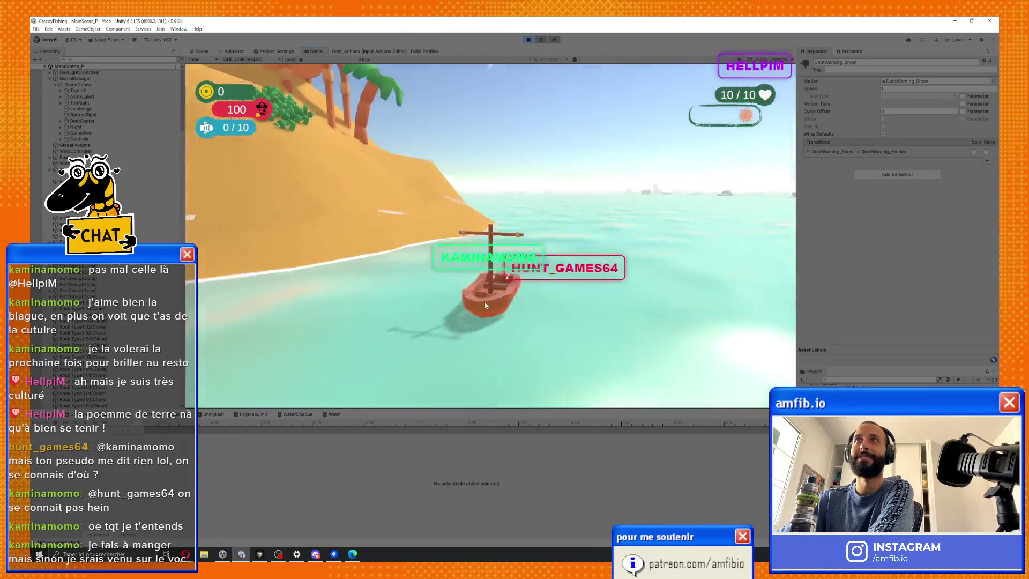
pyautogui.press('d')
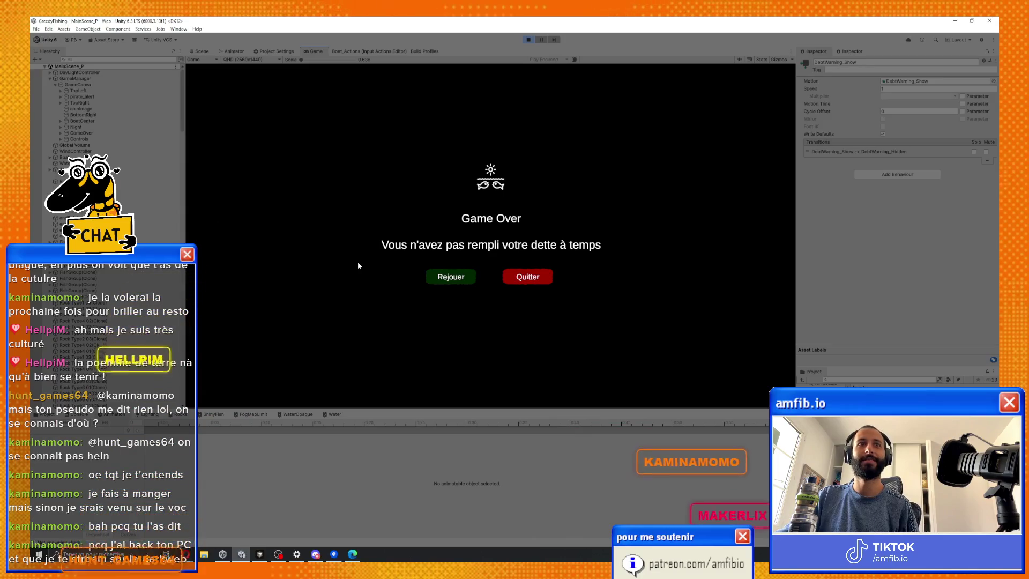
pyautogui.click(465, 282)
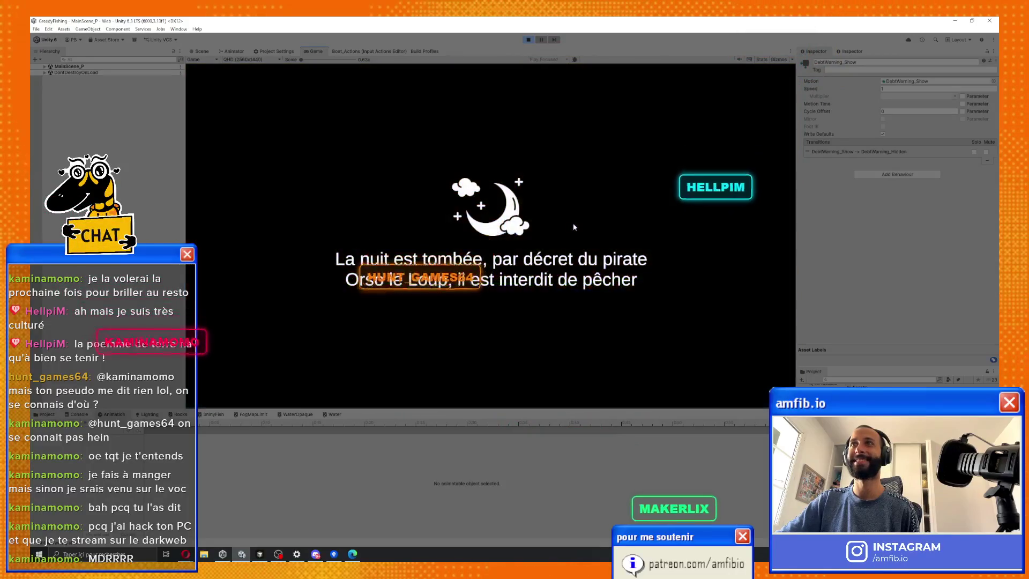
# Pick a night upgrade, pass the two-day tax warning, and bring up UIScreenSwitcher.cs in Cursor.
pyautogui.click(441, 275)
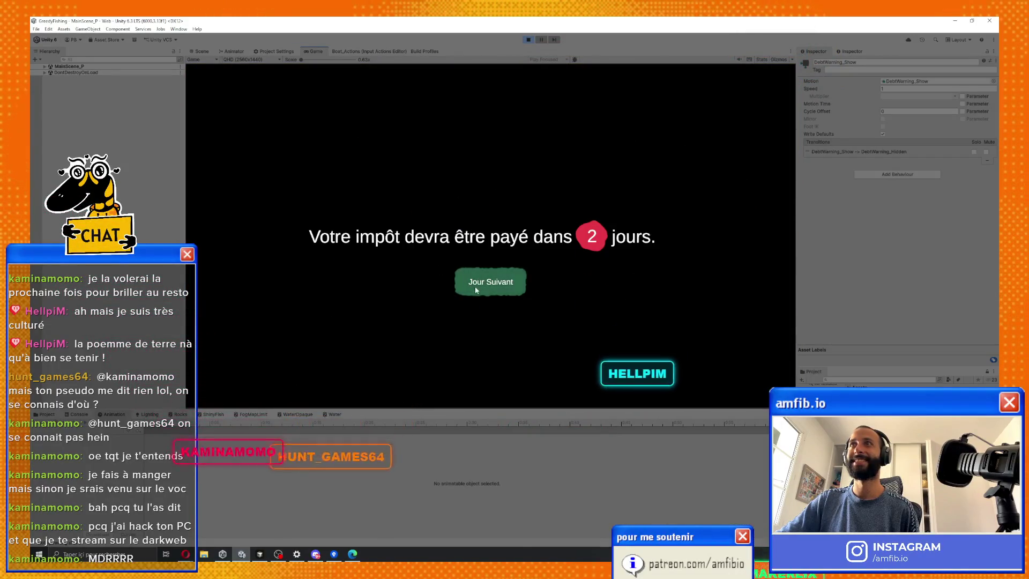
pyautogui.click(488, 280)
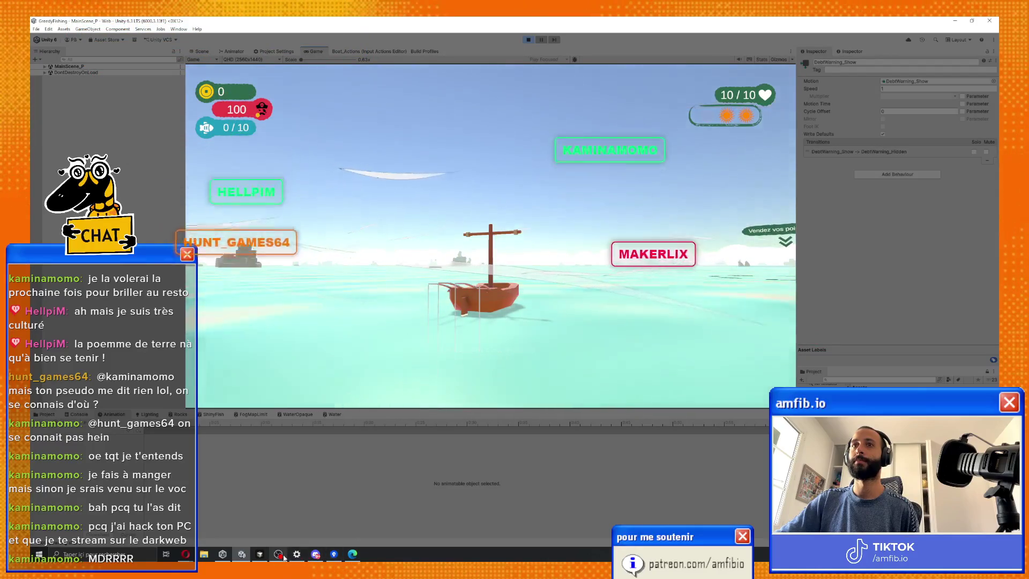
pyautogui.click(264, 557)
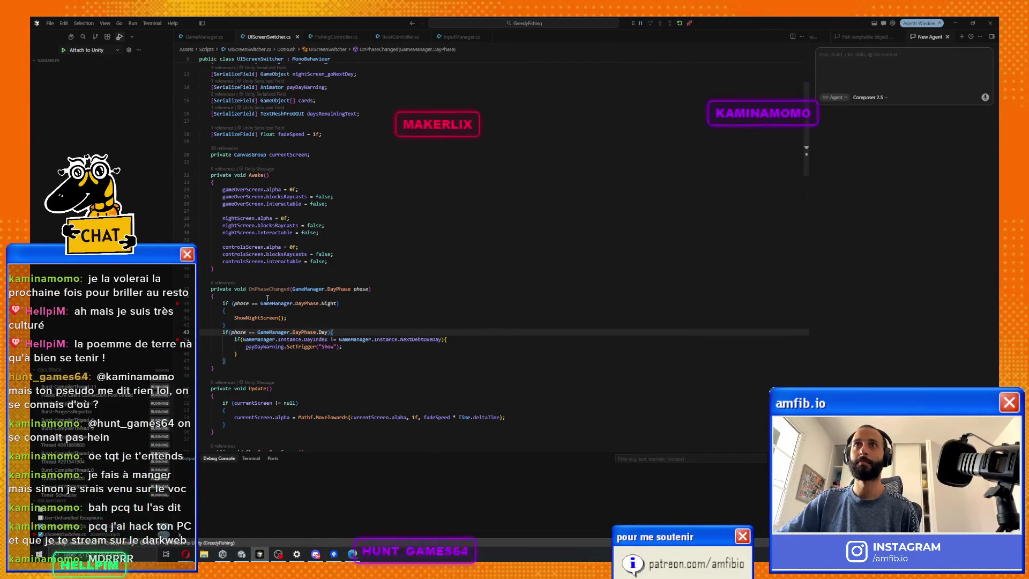
# Hide Cursor, steer the boat until night's upgrade choice, then return to UIScreenSwitcher.cs.
pyautogui.click(957, 21)
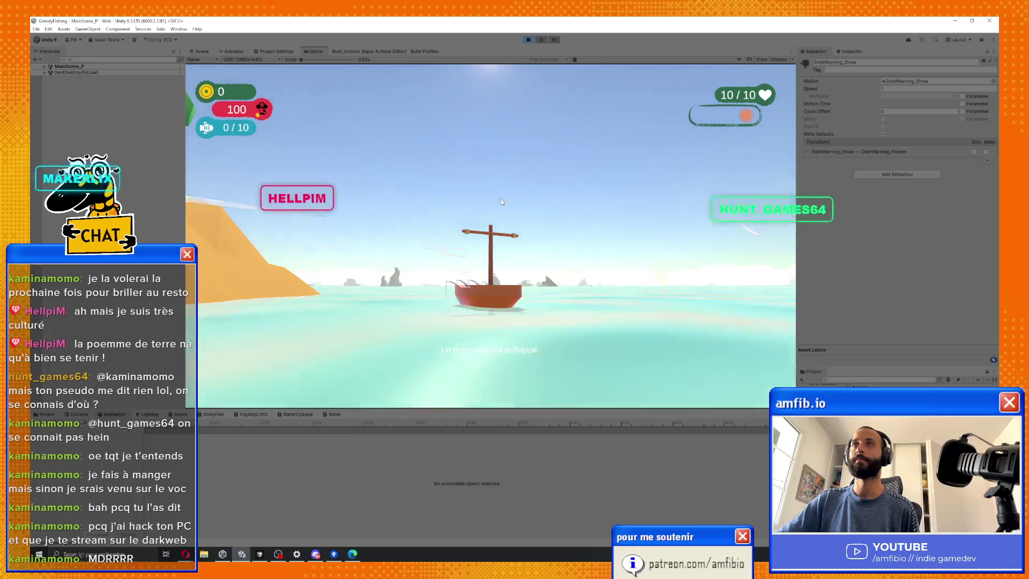
pyautogui.press('a')
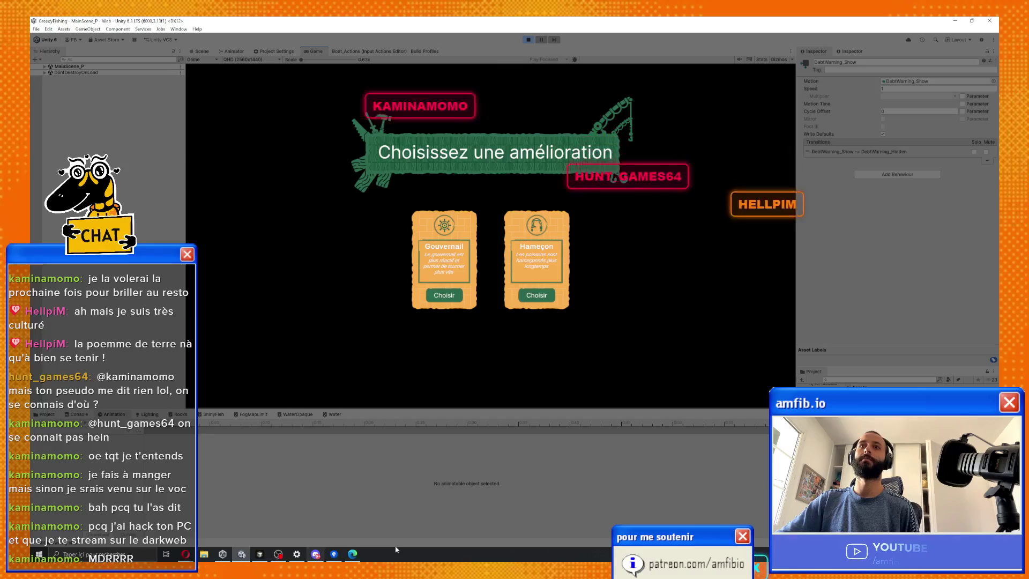
pyautogui.click(262, 554)
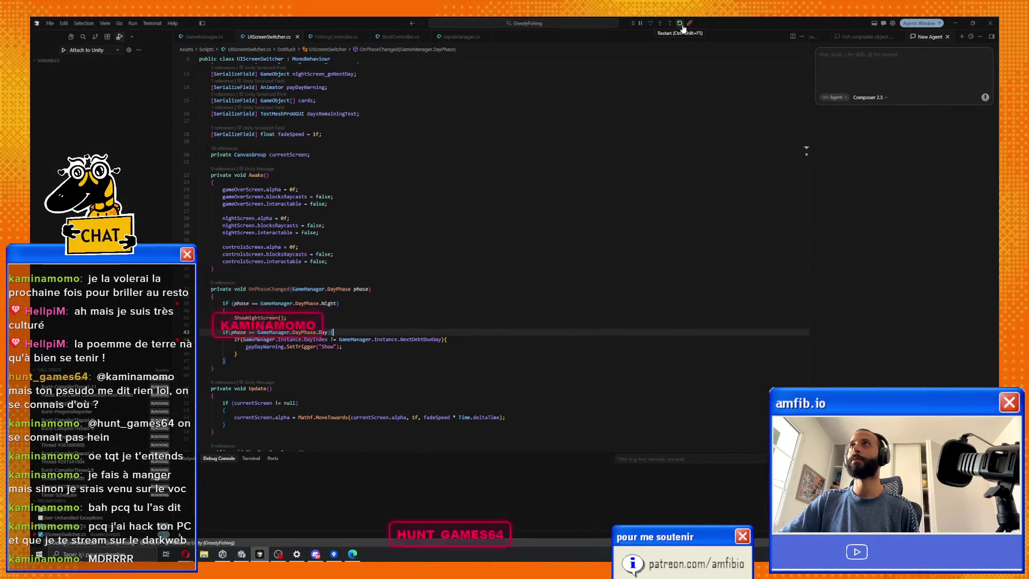
# Attach the debugger to break in Update, select the ShowNightScreen call, then end the debugging session.
pyautogui.scroll(-7, 611, 119)
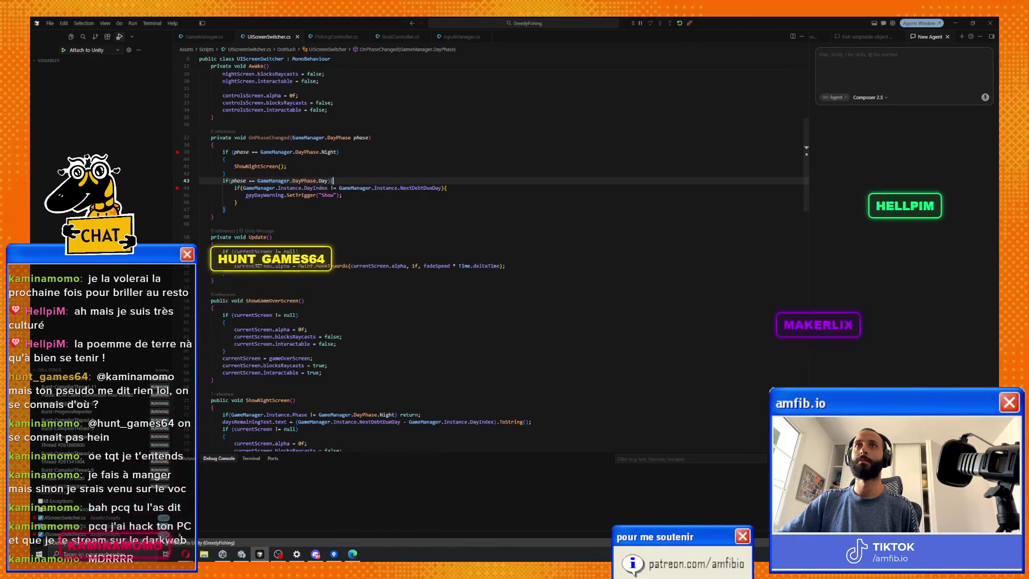
pyautogui.press('F6')
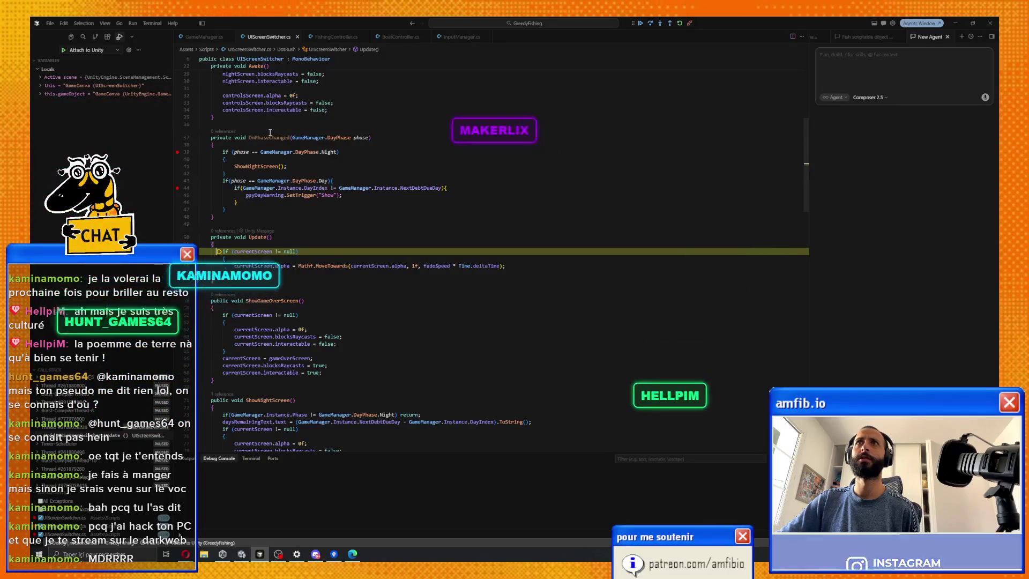
pyautogui.doubleClick(271, 166)
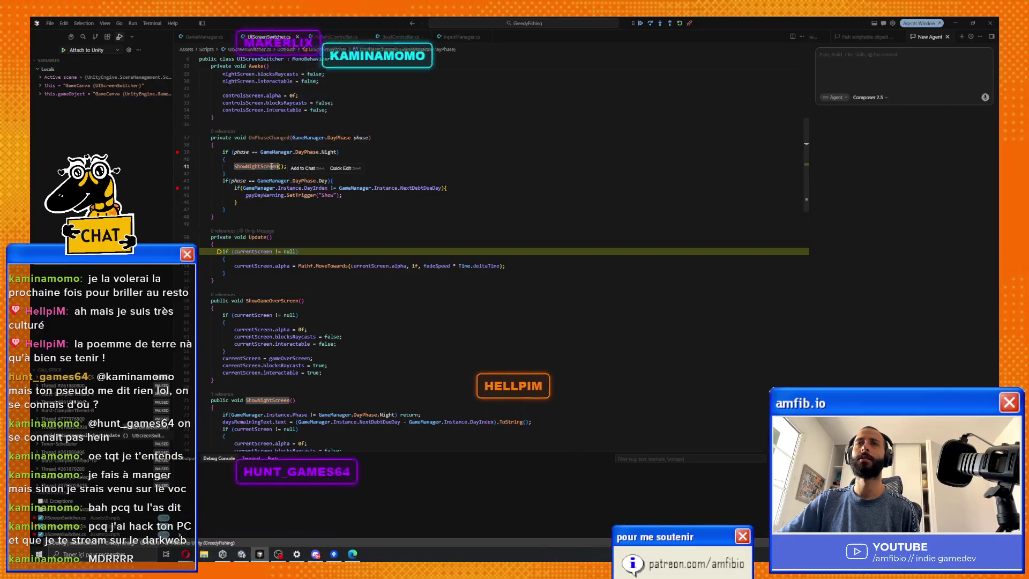
pyautogui.click(691, 23)
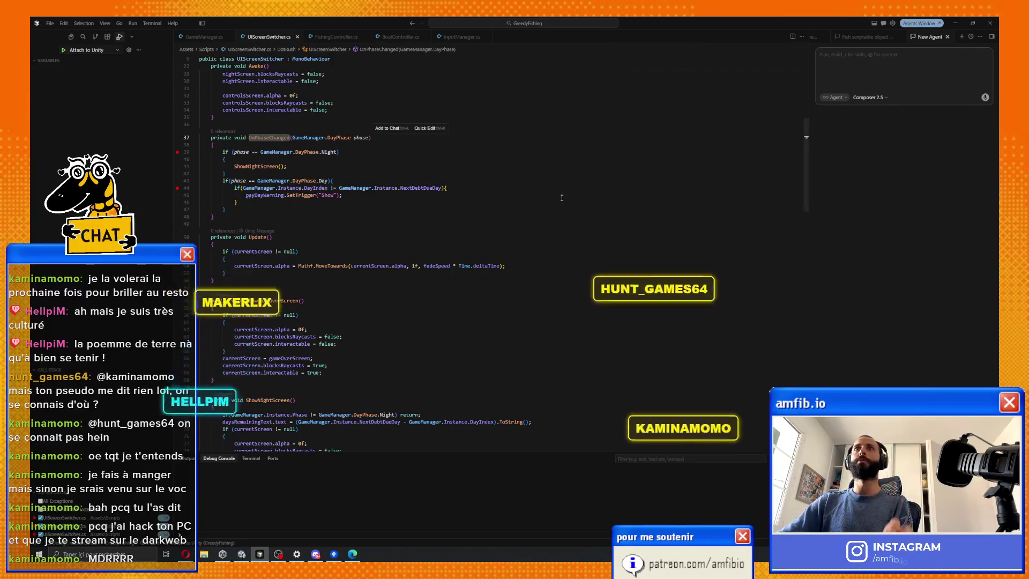
pyautogui.hotkey('alt', 'Tab')
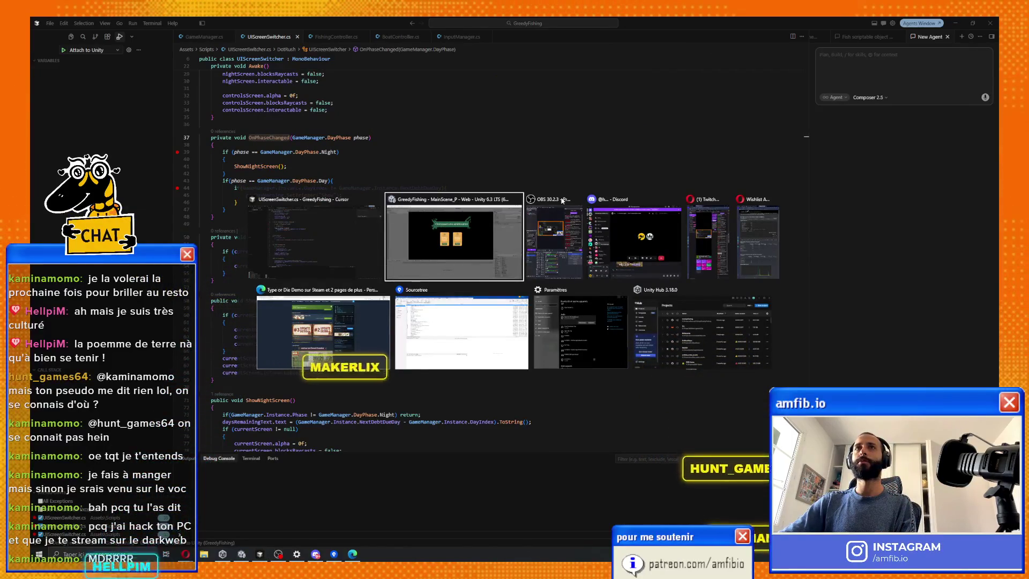
pyautogui.hotkey('alt', 'Tab')
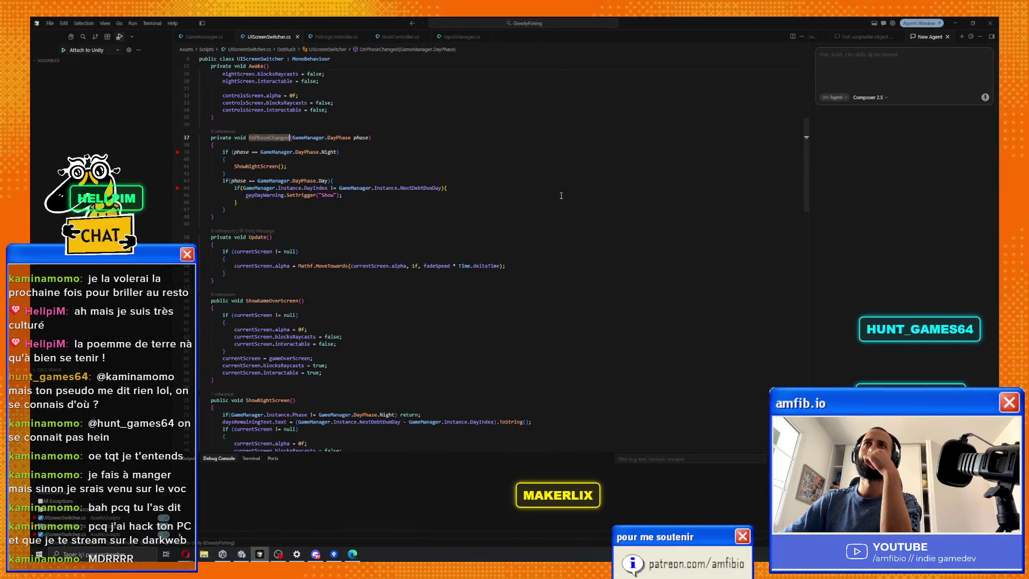
# Peek ShowNightScreen's definition, then go back to Unity and stop the running game.
pyautogui.click(255, 167)
pyautogui.doubleClick(255, 166)
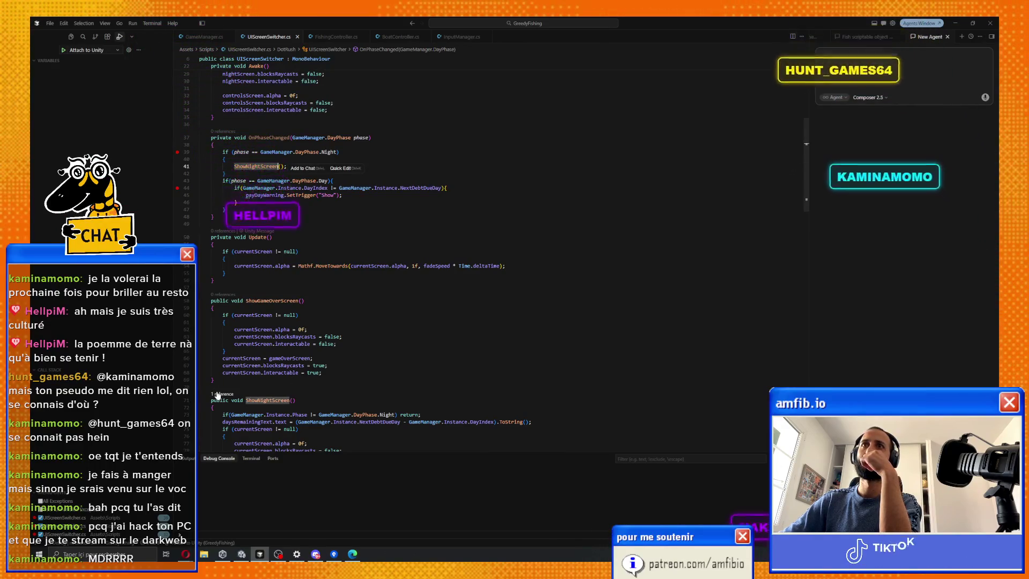
pyautogui.press('F12')
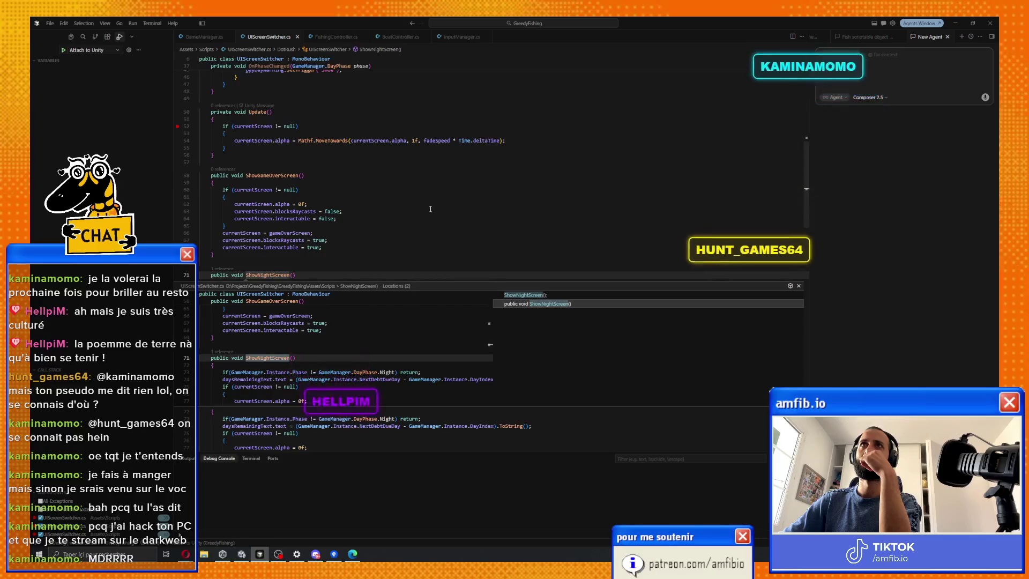
pyautogui.press('Escape')
pyautogui.hotkey('alt', 'Tab')
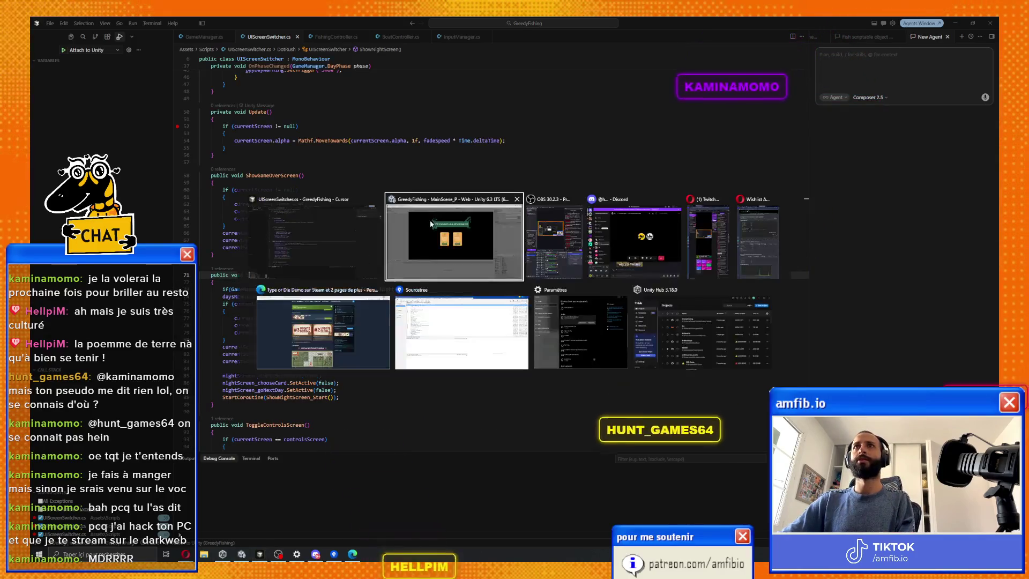
pyautogui.click(529, 40)
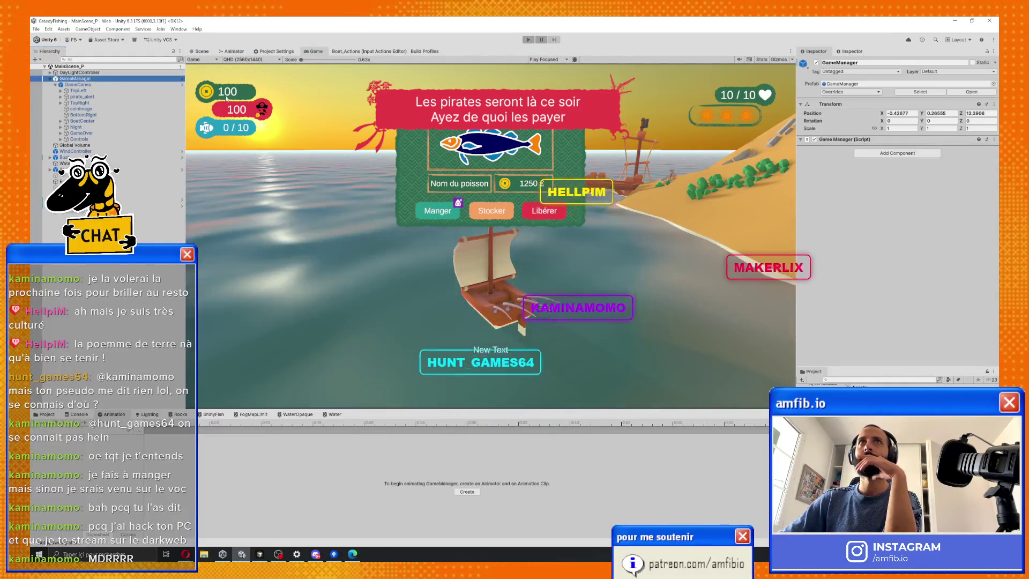
# Select GameManager and check the handlers listed under its On Phase Changed event.
pyautogui.click(111, 79)
pyautogui.scroll(-5, 927, 254)
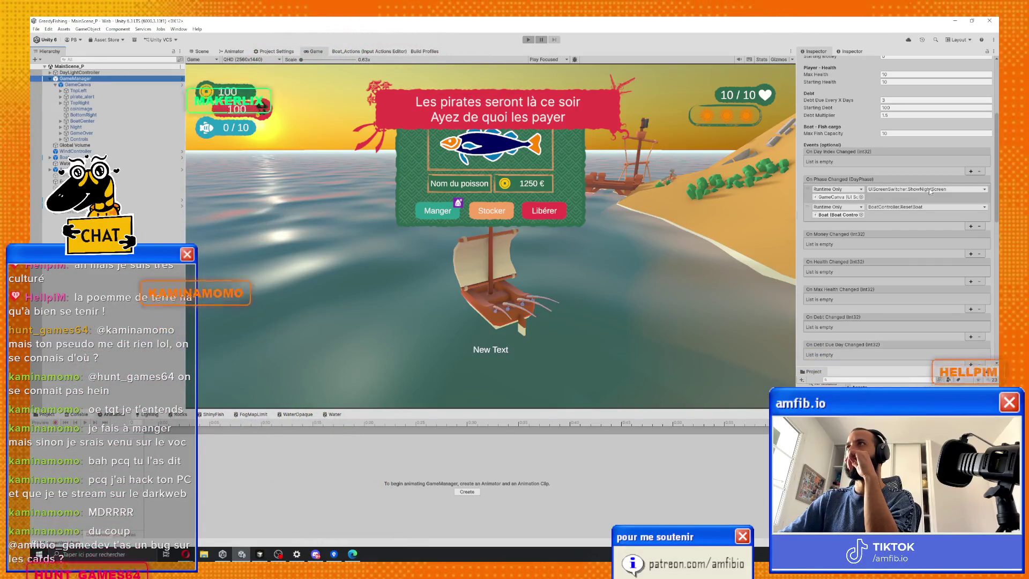
pyautogui.hotkey('alt', 'Tab')
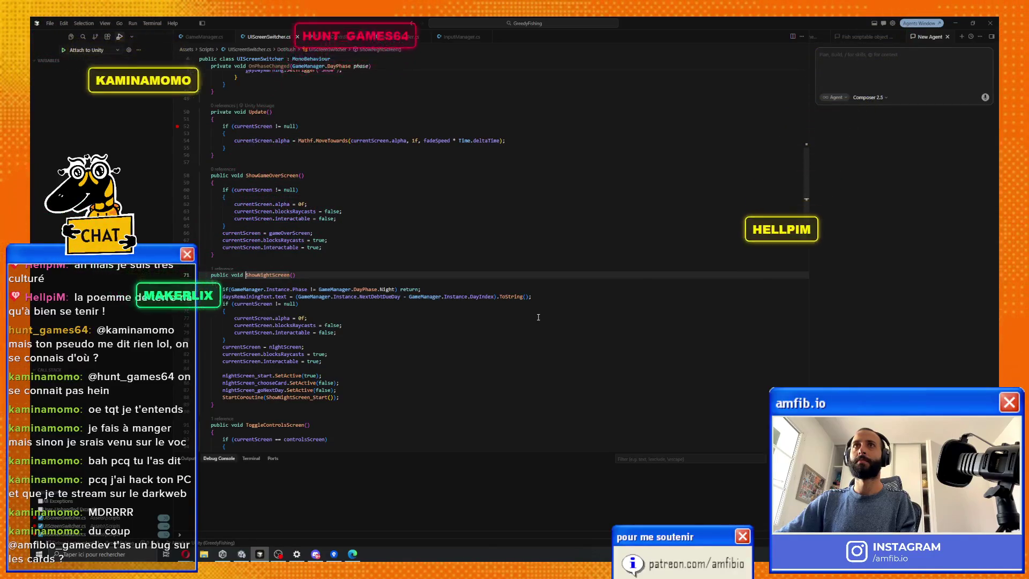
# Make OnPhaseChanged public and delete its parameter.
pyautogui.scroll(9, 538, 318)
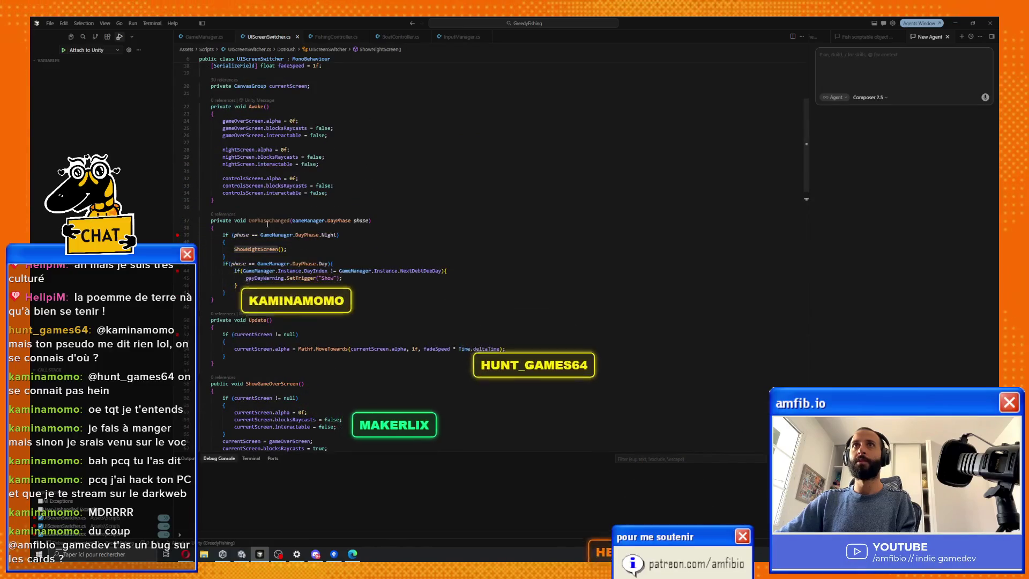
pyautogui.doubleClick(221, 221)
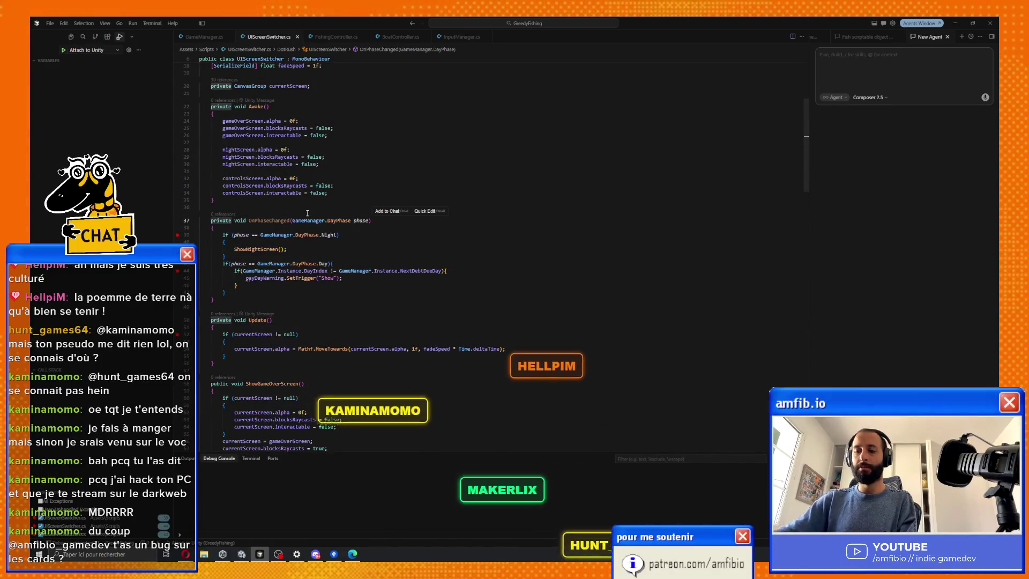
pyautogui.write('public')
pyautogui.hotkey('ctrl', 'Right')
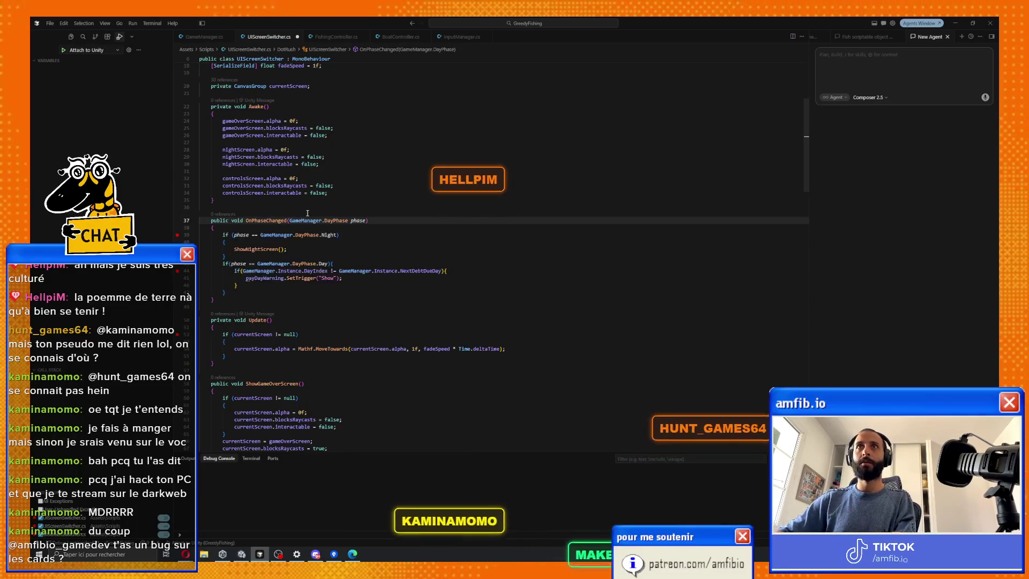
pyautogui.hotkey('ctrl', 'Right')
pyautogui.hotkey('ctrl', 'Right')
pyautogui.hotkey('ctrl', 'shift', 'Right')
pyautogui.hotkey('ctrl', 'shift', 'Right')
pyautogui.hotkey('ctrl', 'shift', 'Right')
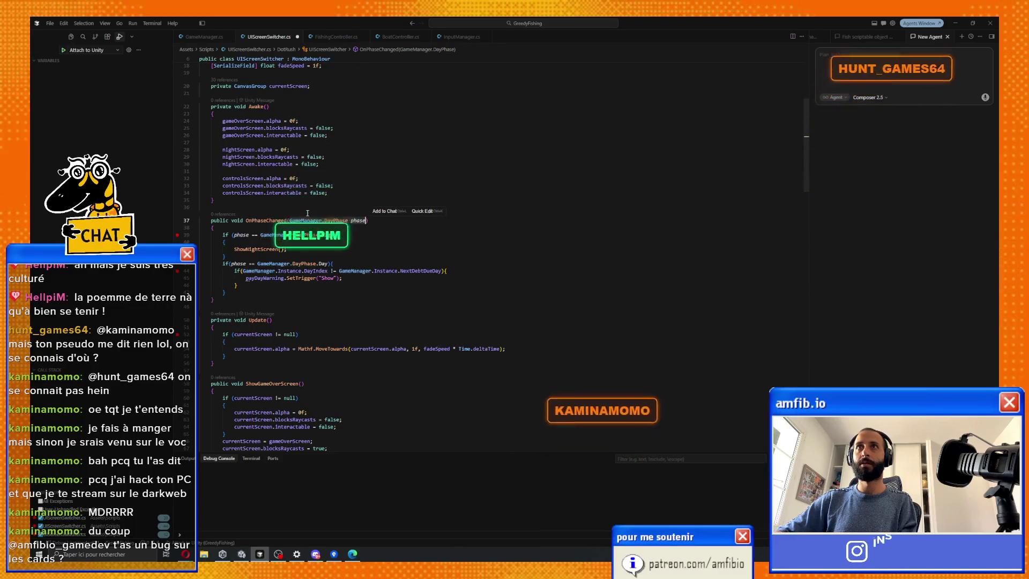
pyautogui.press('BackSpace')
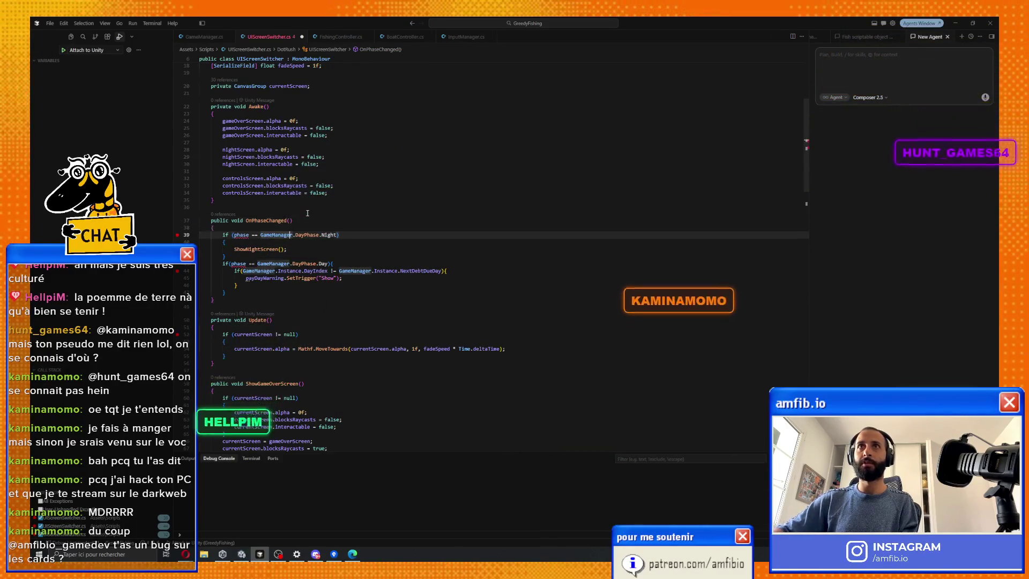
# Accept the suggestions using GameManager.Instance.Phase in the night and day checks.
pyautogui.press('Tab')
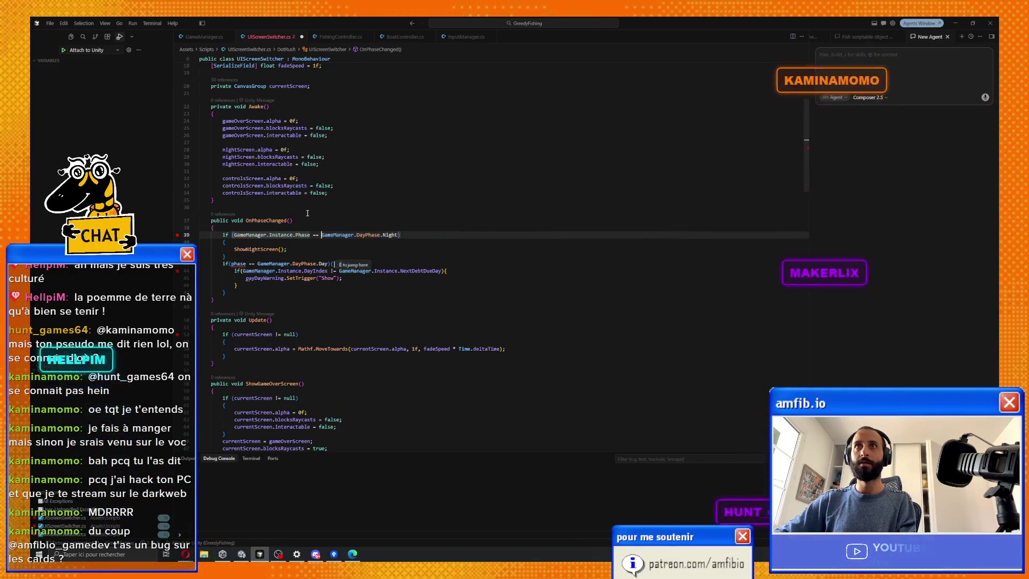
pyautogui.press('Tab')
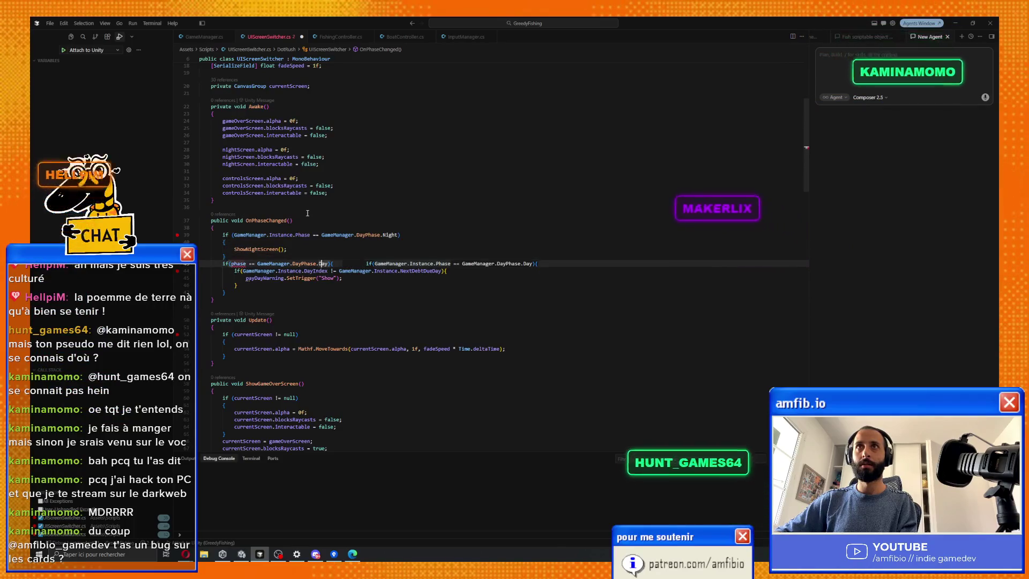
pyautogui.press('Tab')
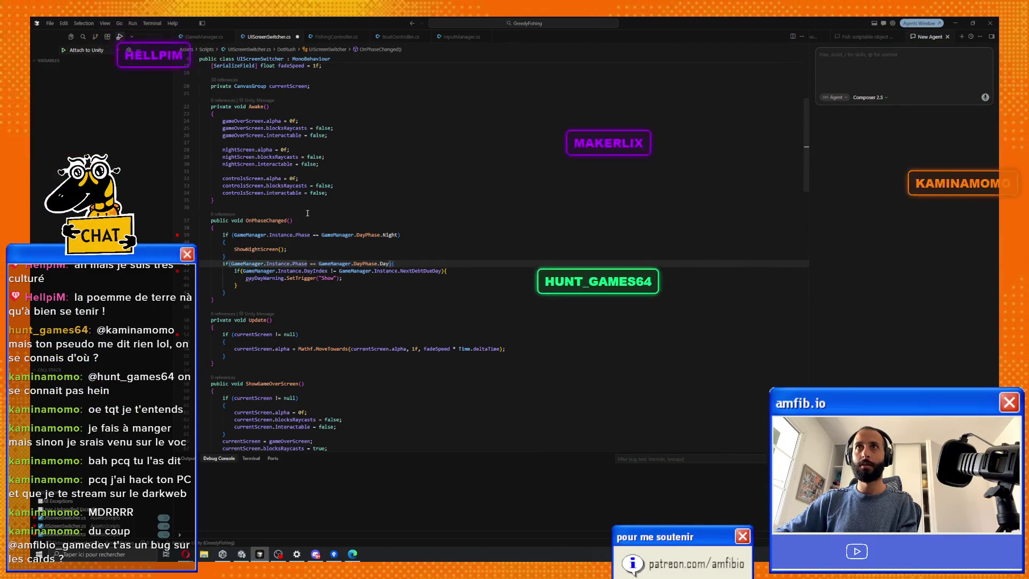
# Undo the edit on ShowGameOverScreen so it stays public.
pyautogui.click(216, 384)
pyautogui.doubleClick(217, 383)
pyautogui.write('rivate')
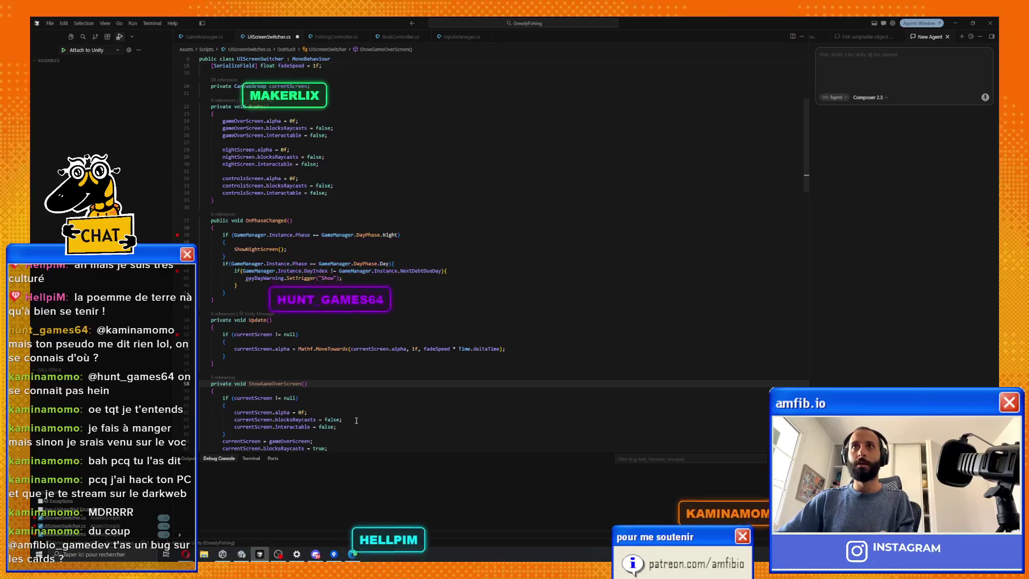
pyautogui.hotkey('ctrl', 'z')
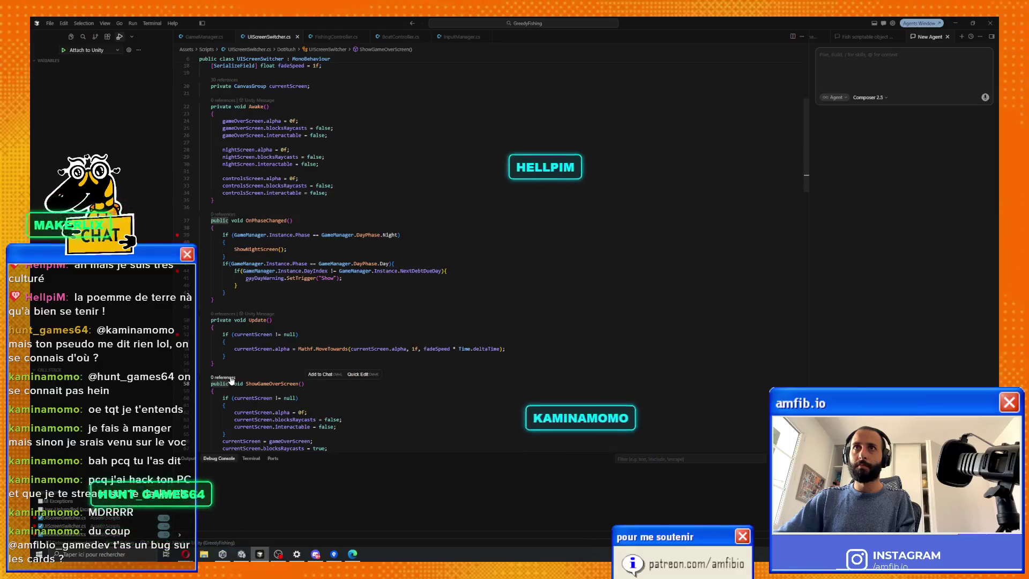
pyautogui.click(246, 383)
pyautogui.scroll(-5, 245, 383)
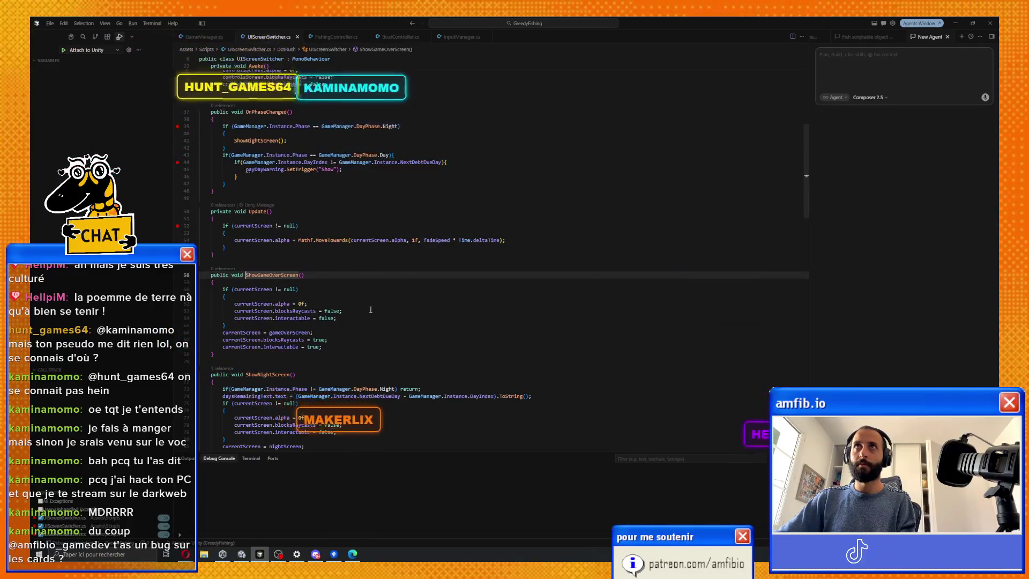
pyautogui.hotkey('alt', 'Tab')
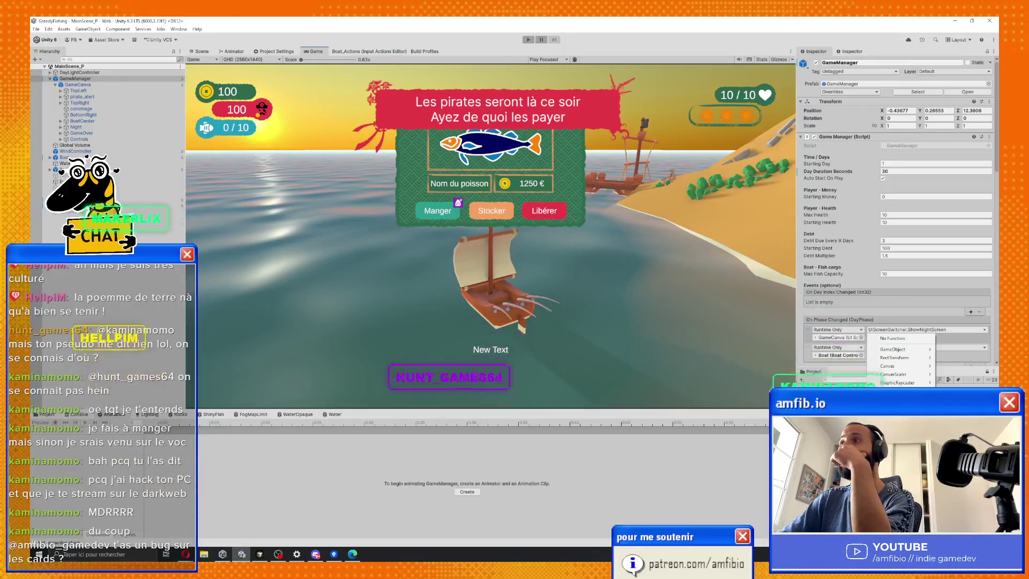
# Set the first On Phase Changed listener to UIScreenSwitcher > OnPhaseChanged instead of ShowNightScreen.
pyautogui.click(926, 329)
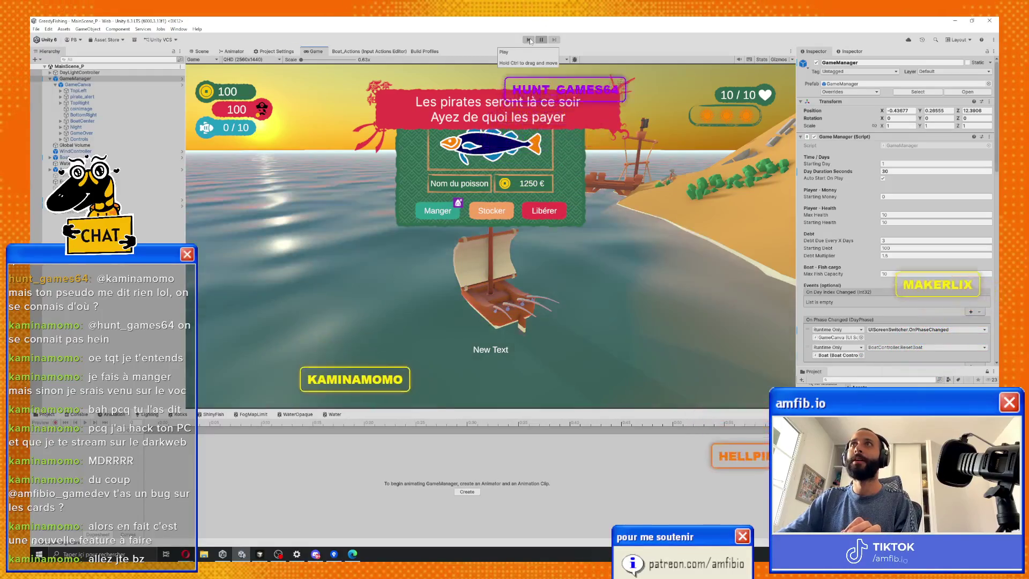
pyautogui.hotkey('alt', 'Tab')
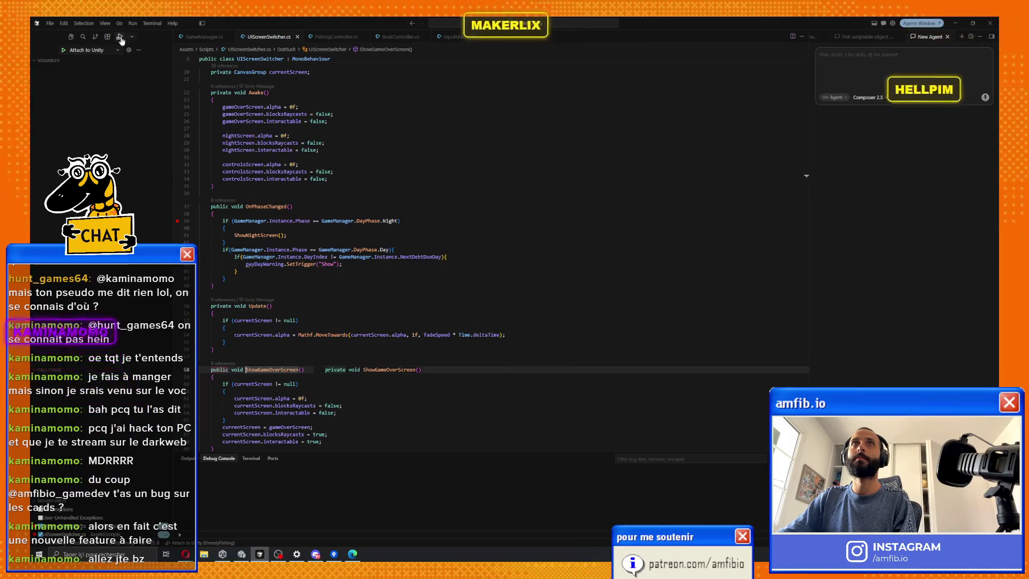
# Attach the debugger, play the game, and step through OnPhaseChanged to the pay-day trigger.
pyautogui.press('F5')
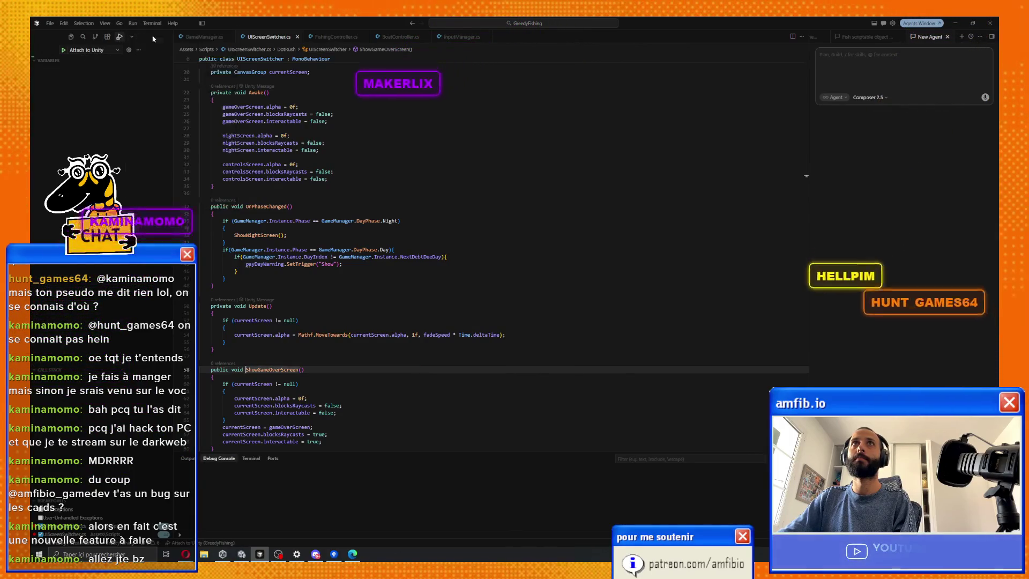
pyautogui.hotkey('alt', 'Tab')
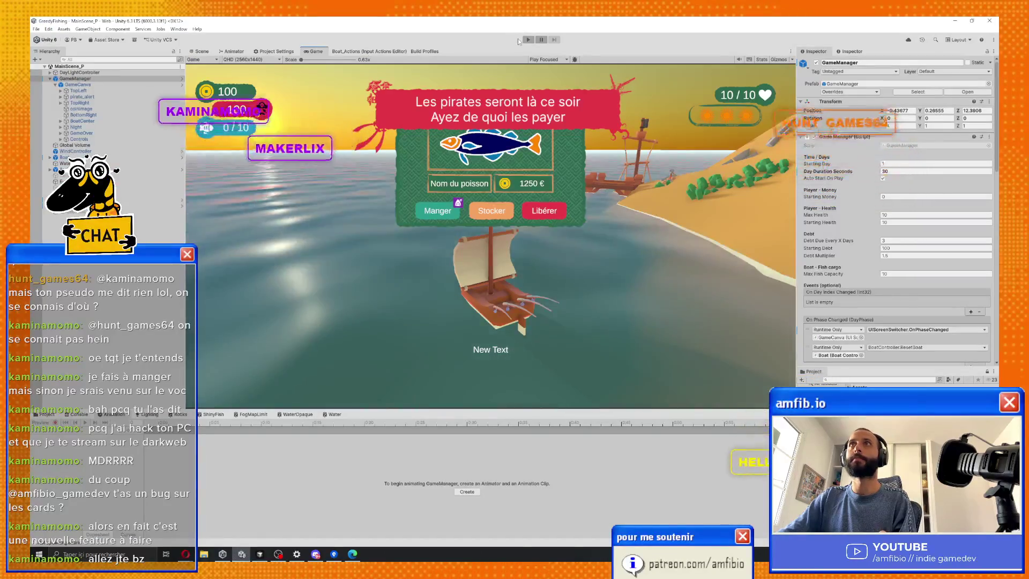
pyautogui.click(527, 40)
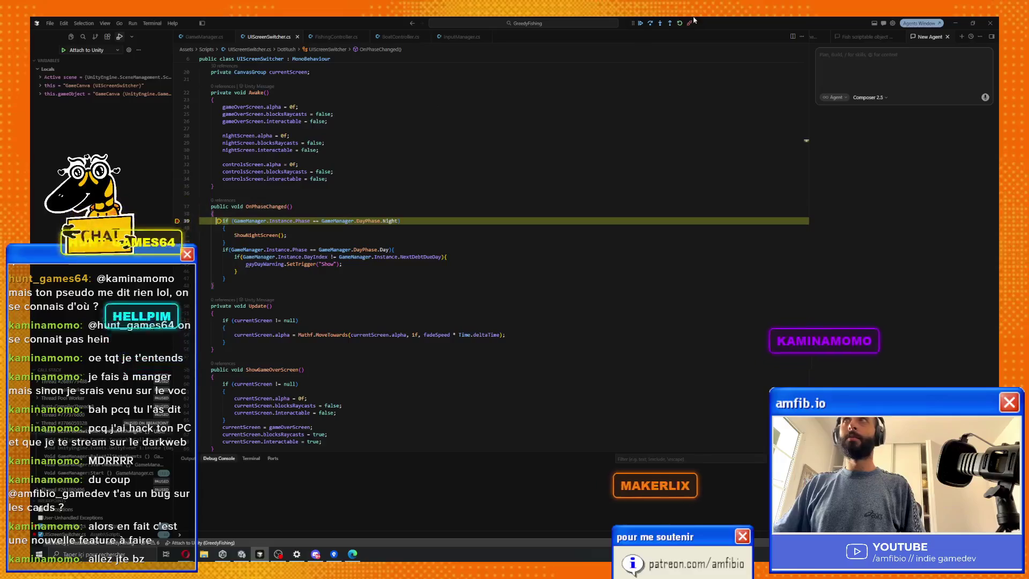
pyautogui.click(651, 24)
pyautogui.click(651, 24)
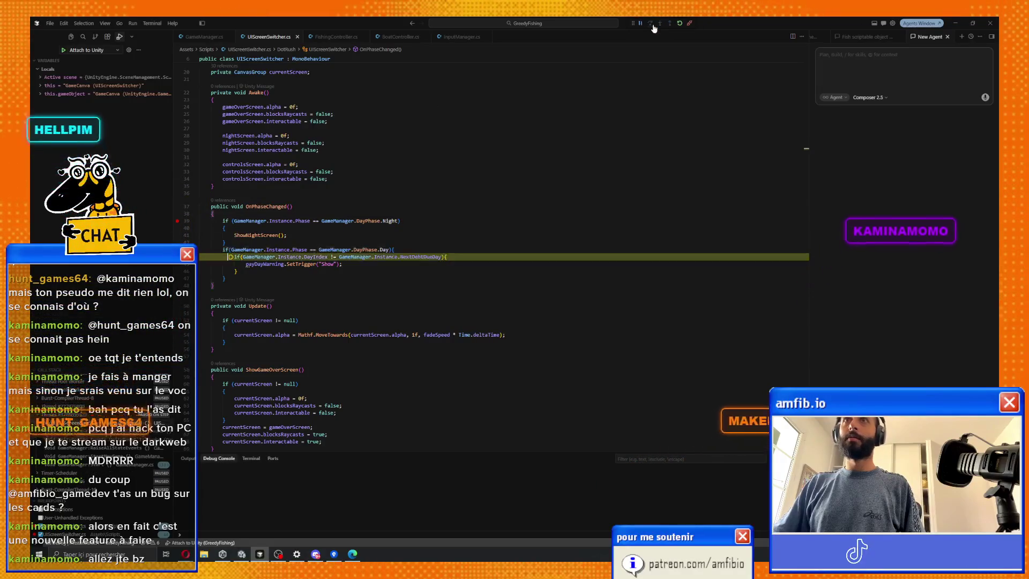
pyautogui.click(651, 24)
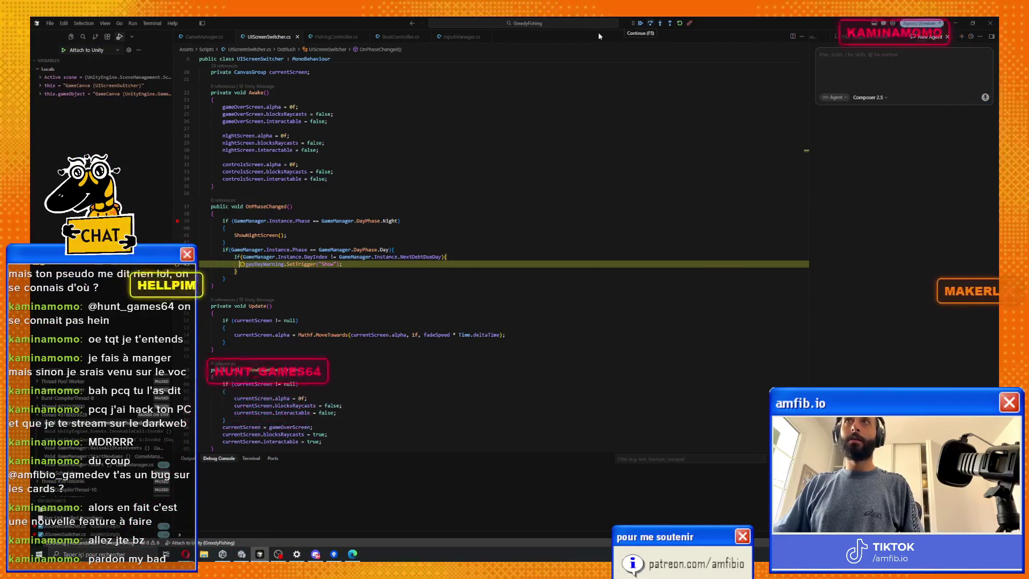
pyautogui.click(690, 23)
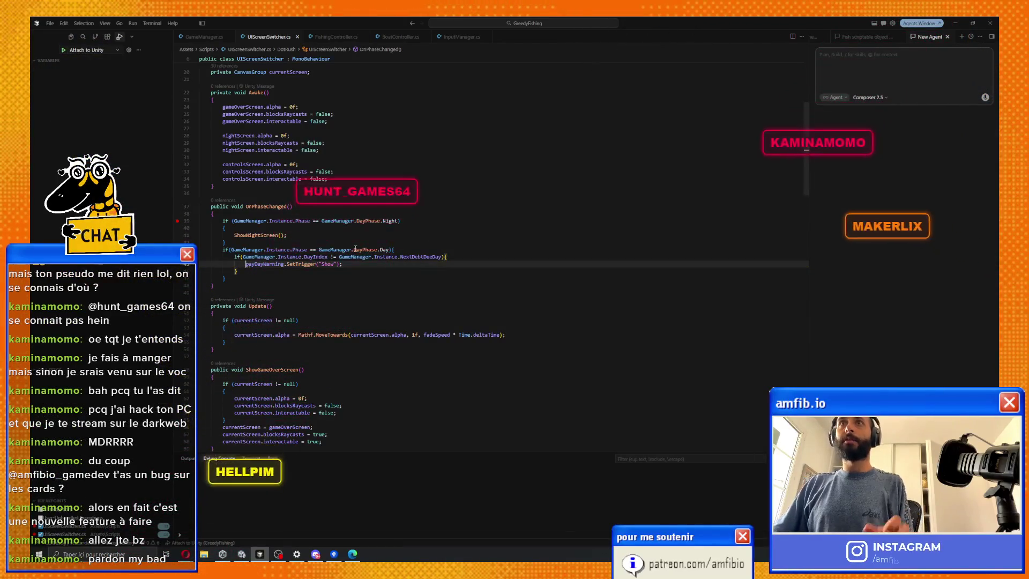
# Change the pay-day comparison from != to == so it fires when DayIndex equals NextDebtDueDay.
pyautogui.click(333, 257)
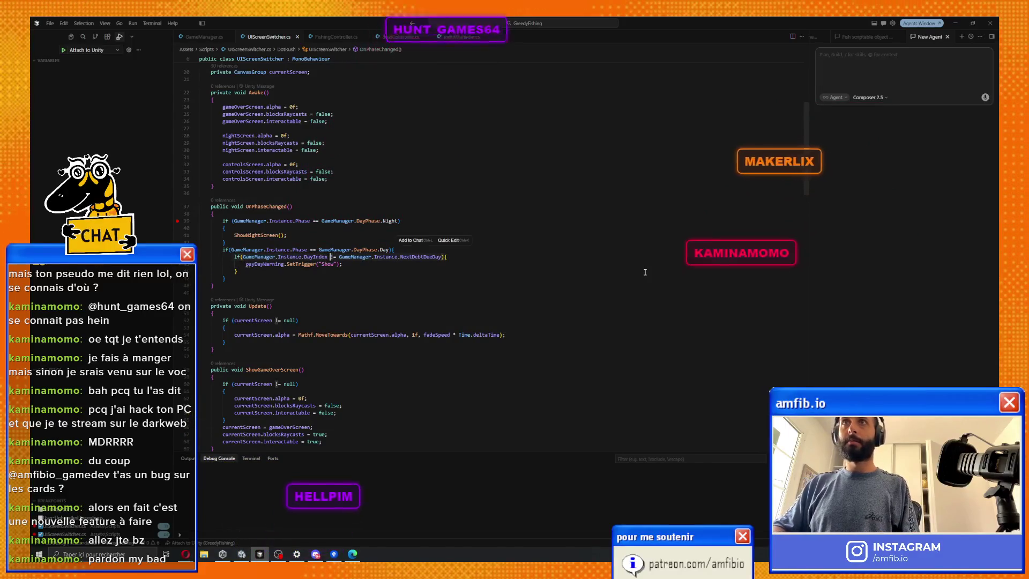
pyautogui.write('=')
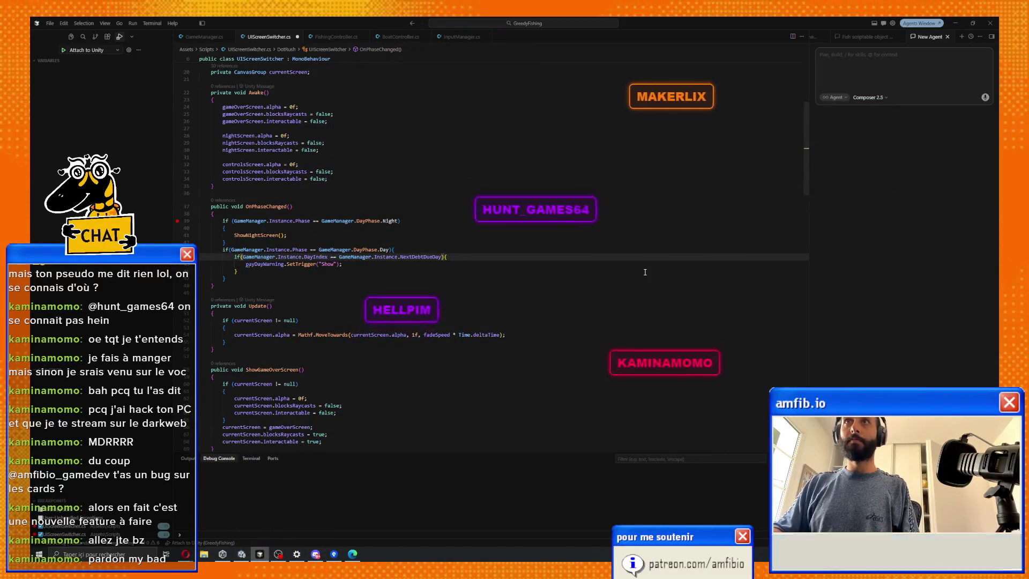
pyautogui.hotkey('alt', 'Tab')
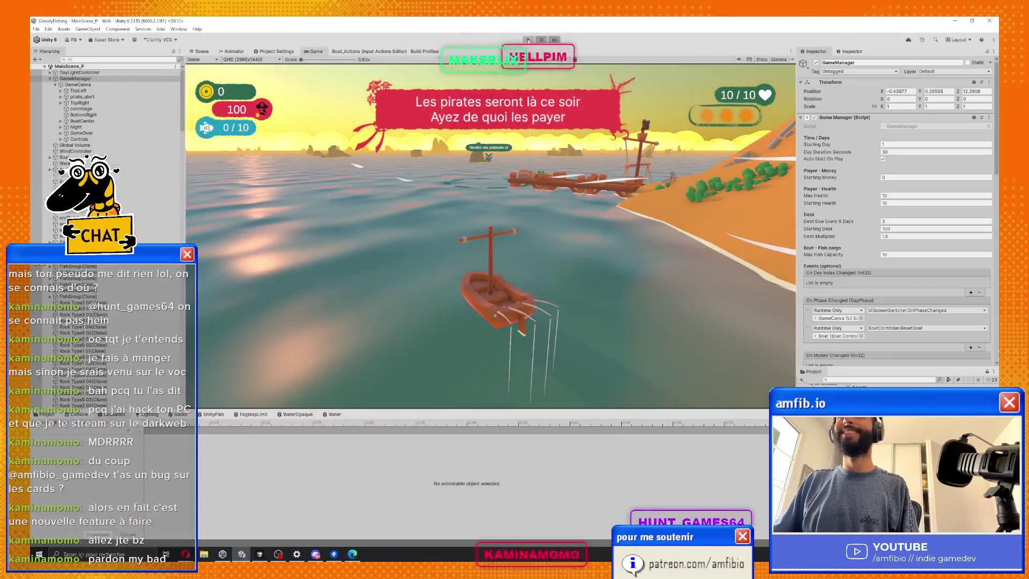
# Play-test GreedyFishing until a 1250 € fish appears under the pirate warning.
pyautogui.click(528, 40)
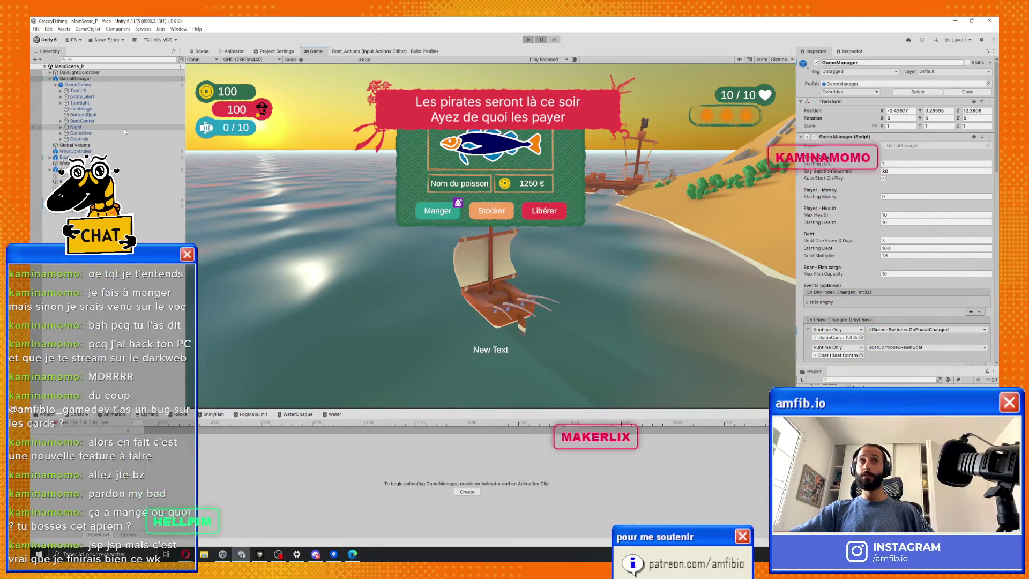
# Replay the day until the night upgrade choice offers Fuselage, Voile and Appât.
pyautogui.click(530, 40)
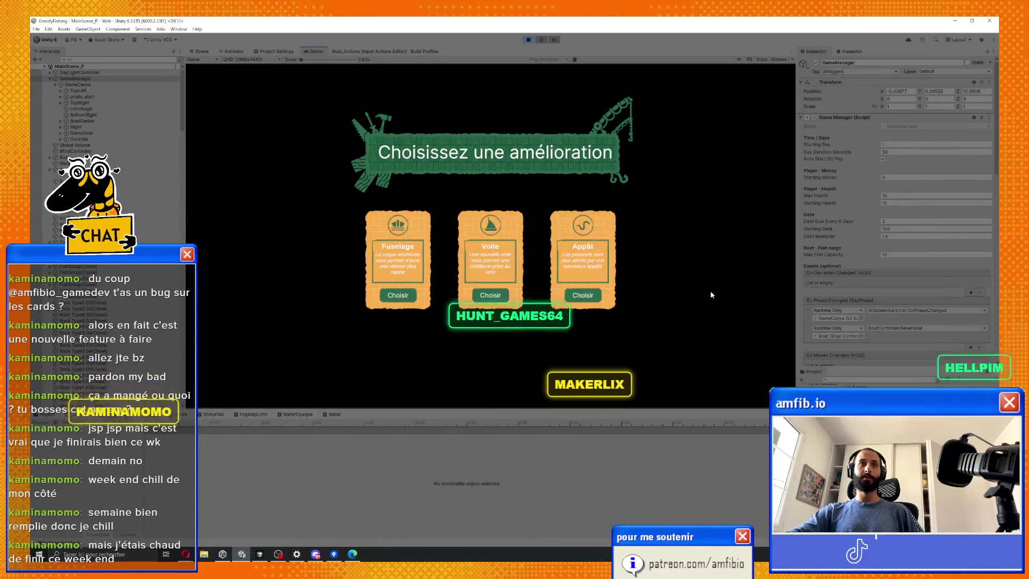
# Choose an upgrade and advance to the next day twice, bringing the tax reminder to 1 day.
pyautogui.click(496, 261)
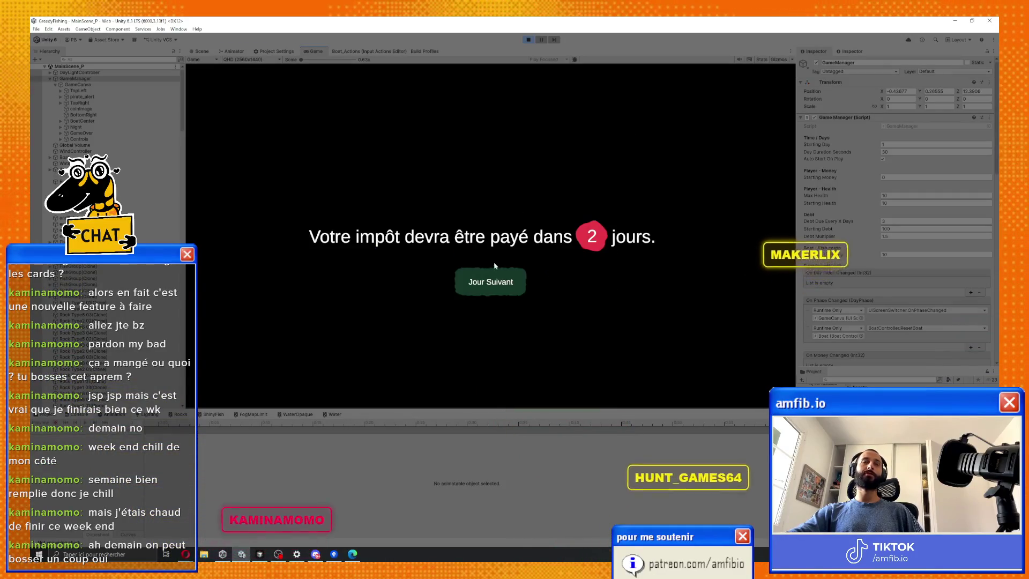
pyautogui.click(493, 283)
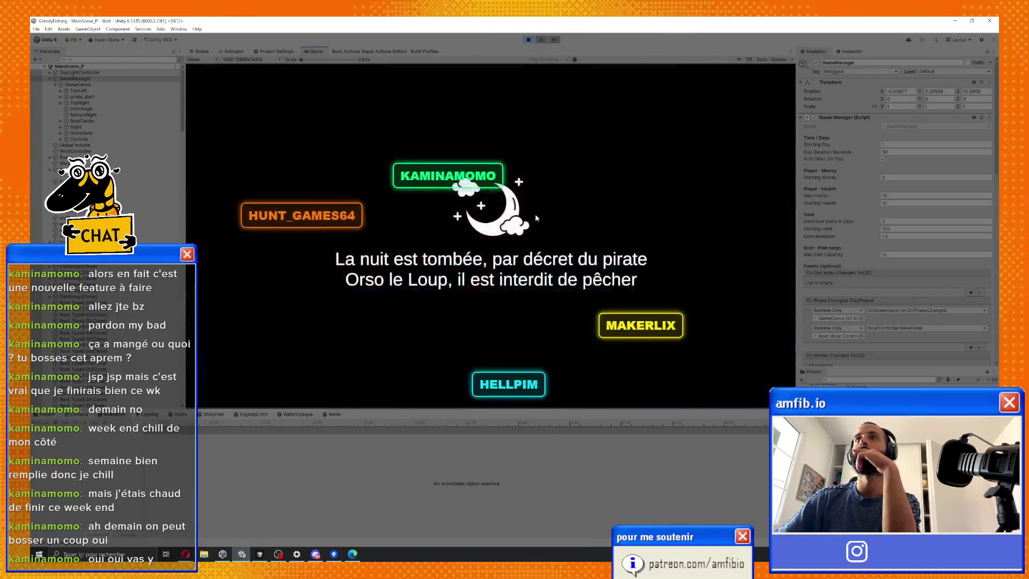
pyautogui.click(492, 295)
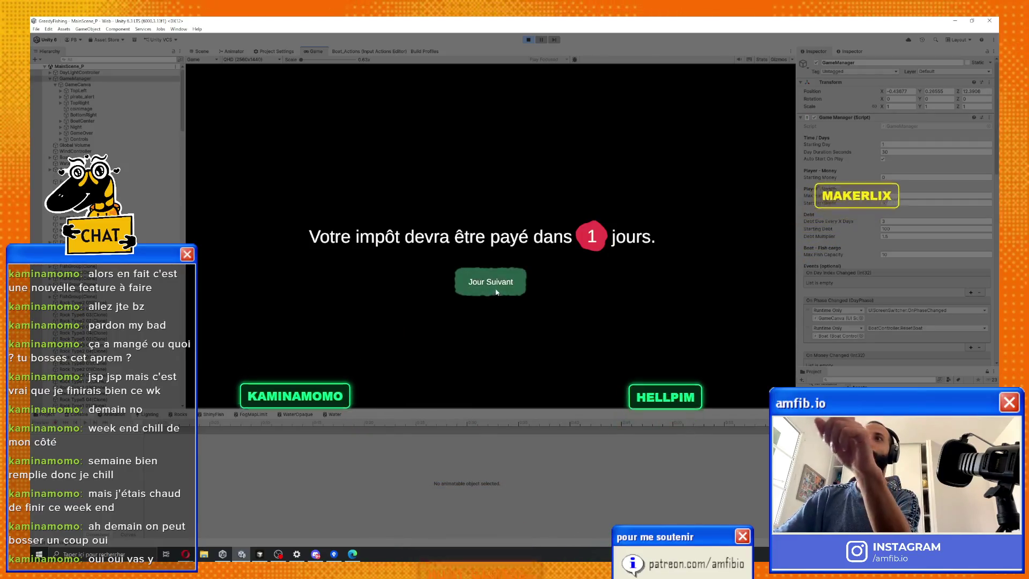
pyautogui.click(497, 292)
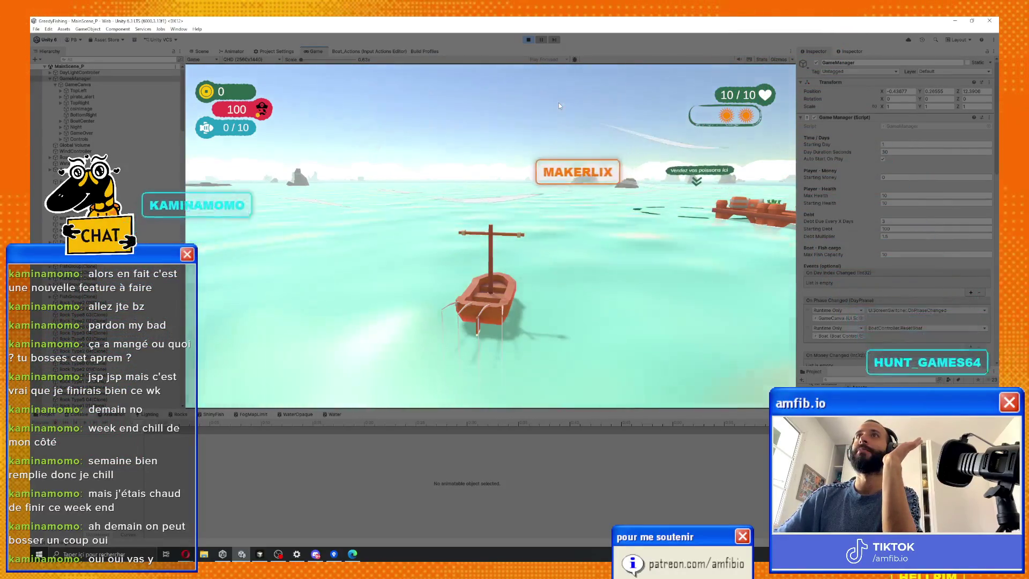
# Circle the game camera around the boat as the new day plays out.
pyautogui.press('a')
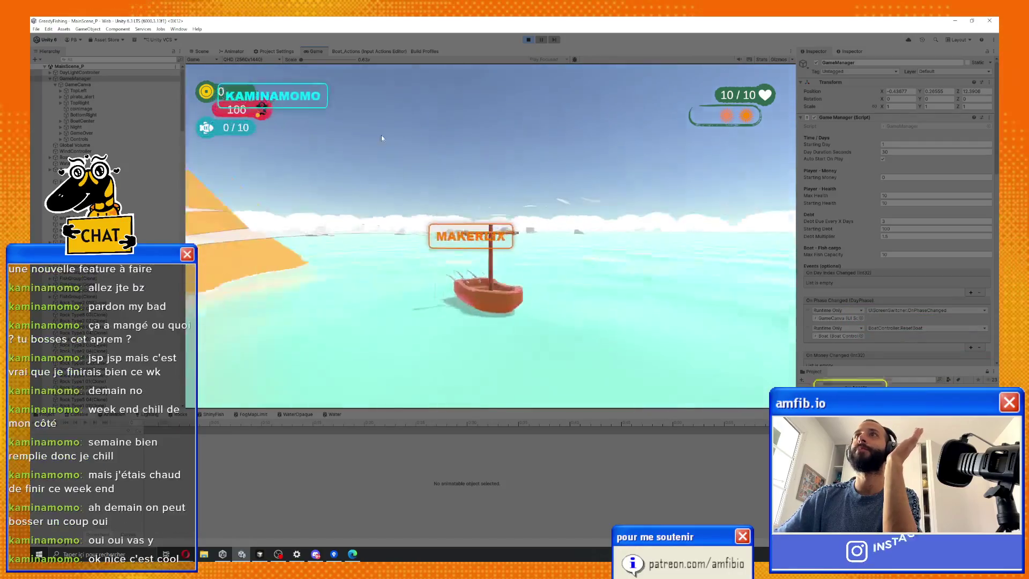
pyautogui.press('a')
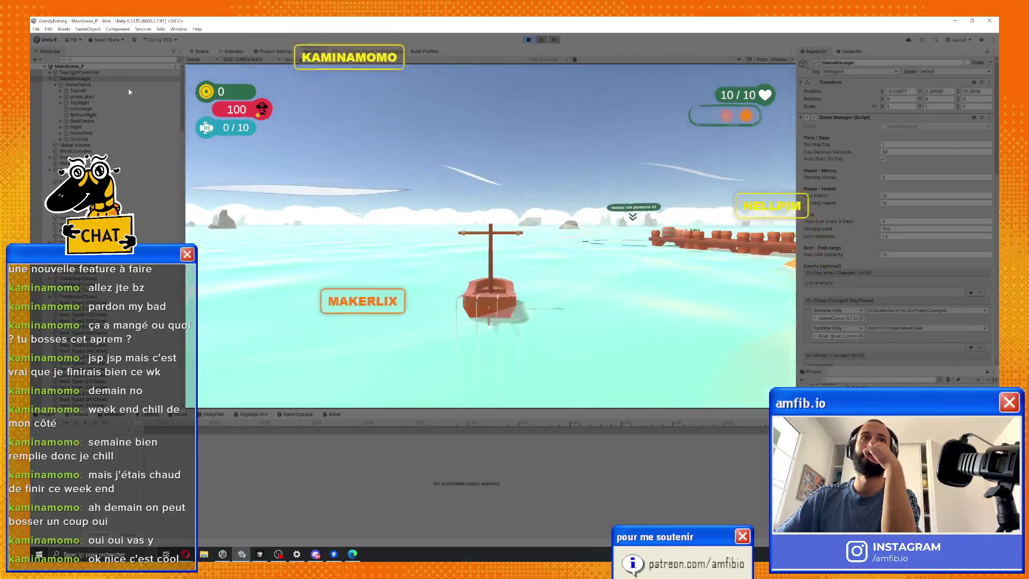
pyautogui.press('a')
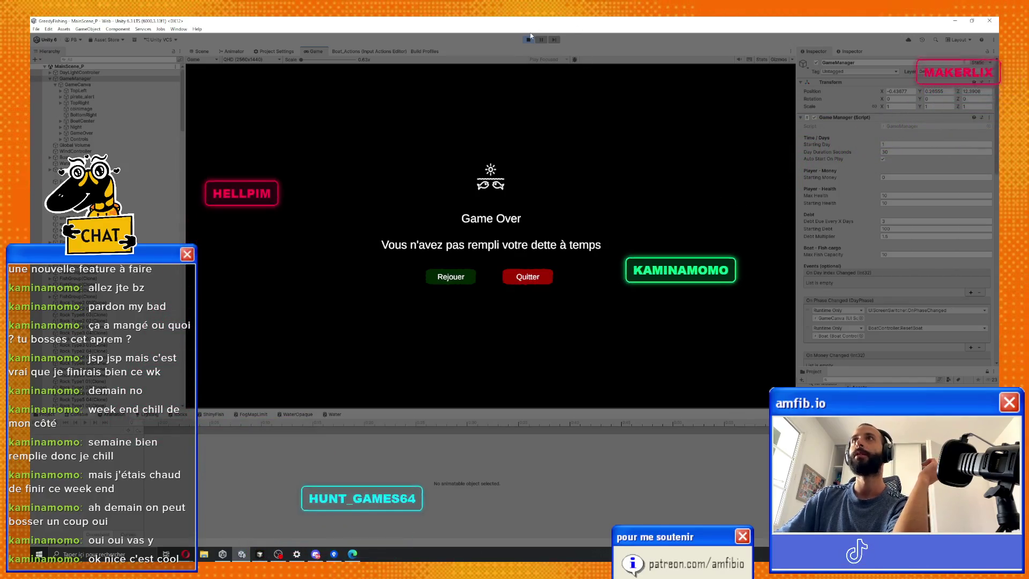
# Restart with Rejouer, steer the boat to the right, then stop play mode.
pyautogui.click(464, 283)
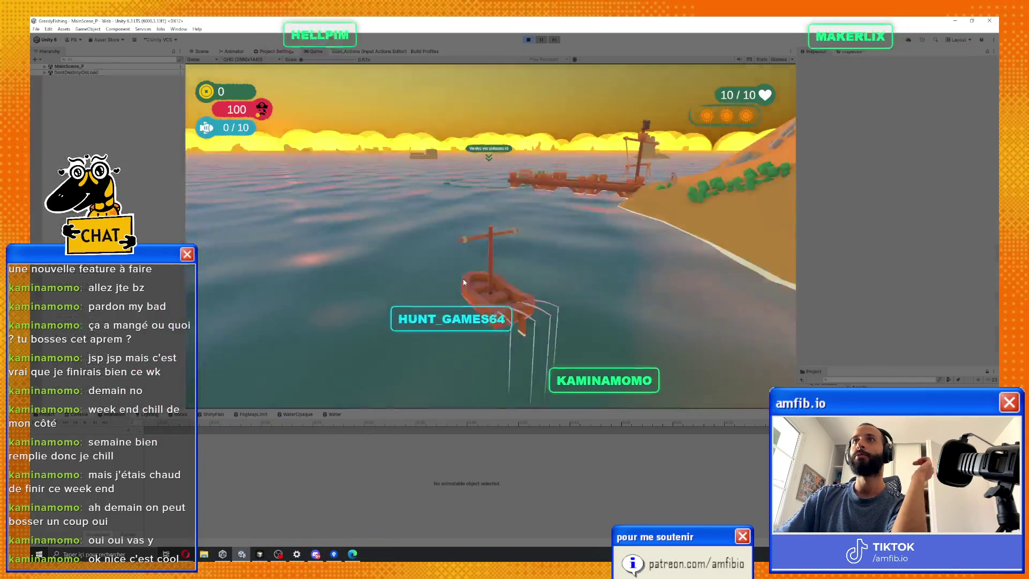
pyautogui.press('d')
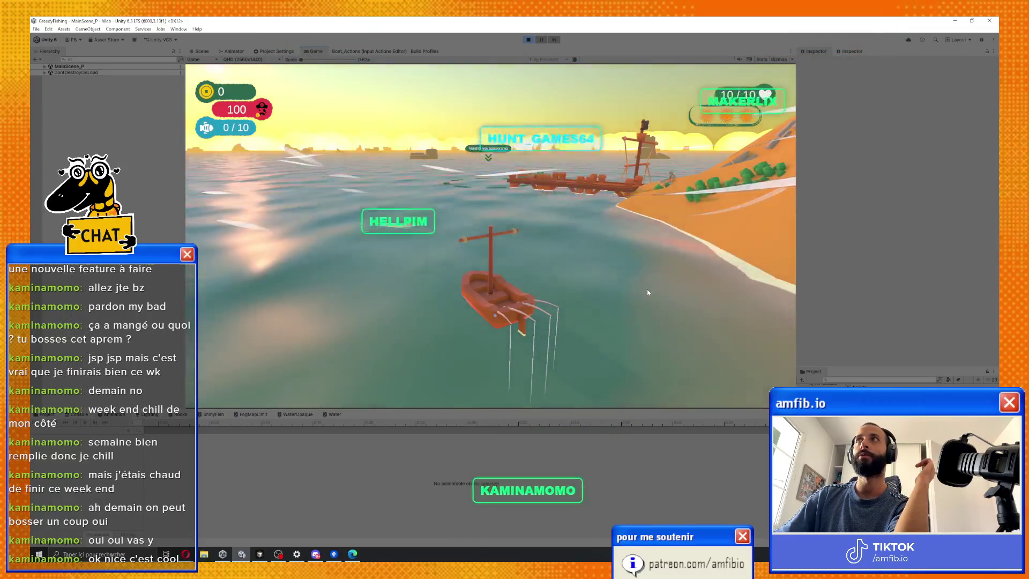
pyautogui.press('d')
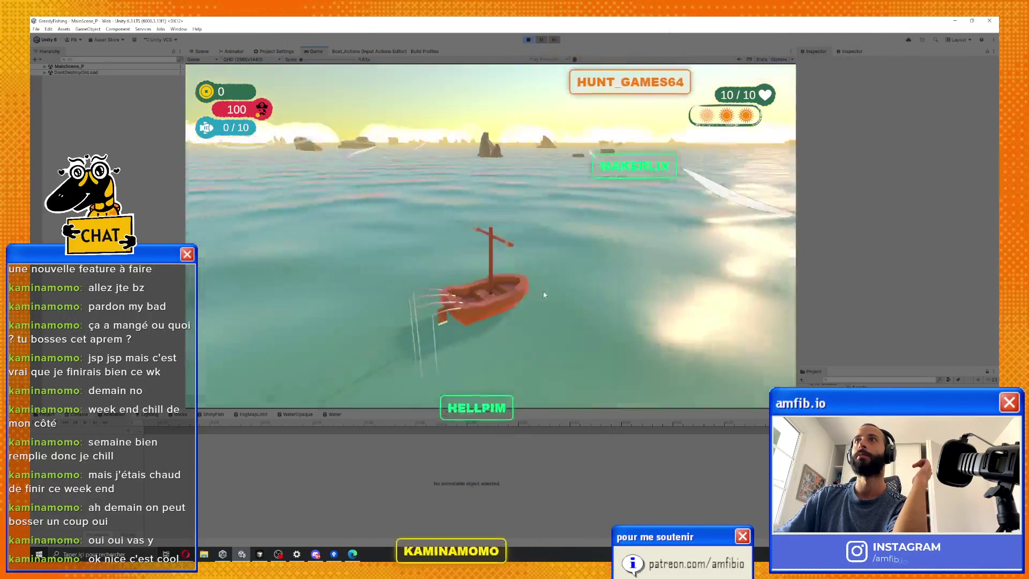
pyautogui.press('d')
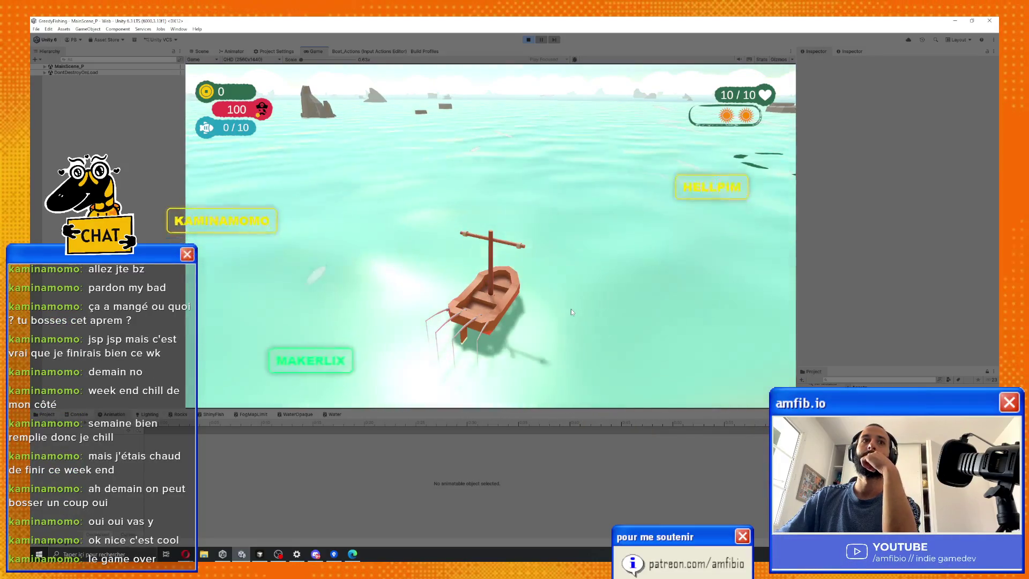
pyautogui.click(529, 39)
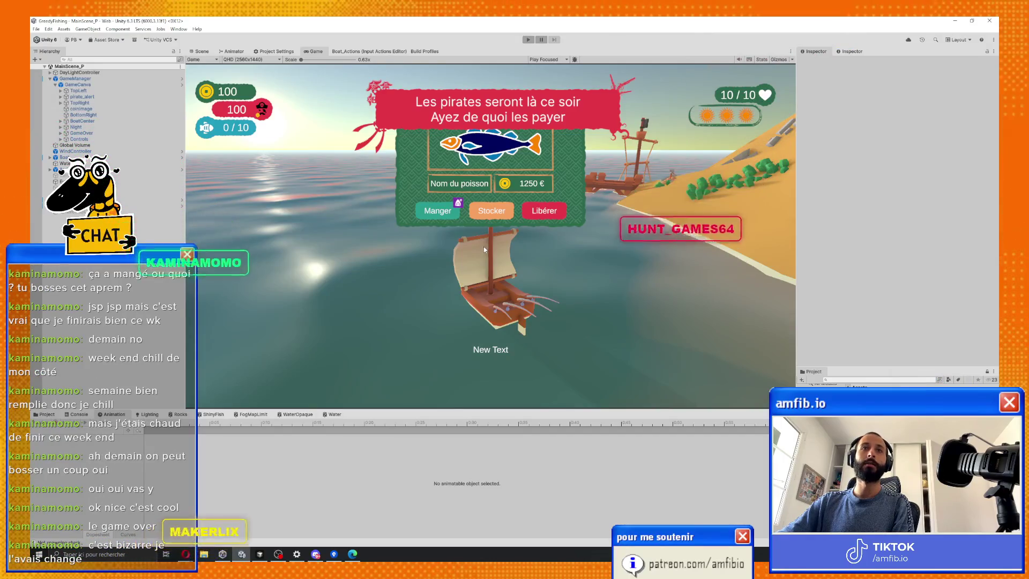
pyautogui.hotkey('alt', 'Tab')
pyautogui.hotkey('alt', 'Tab')
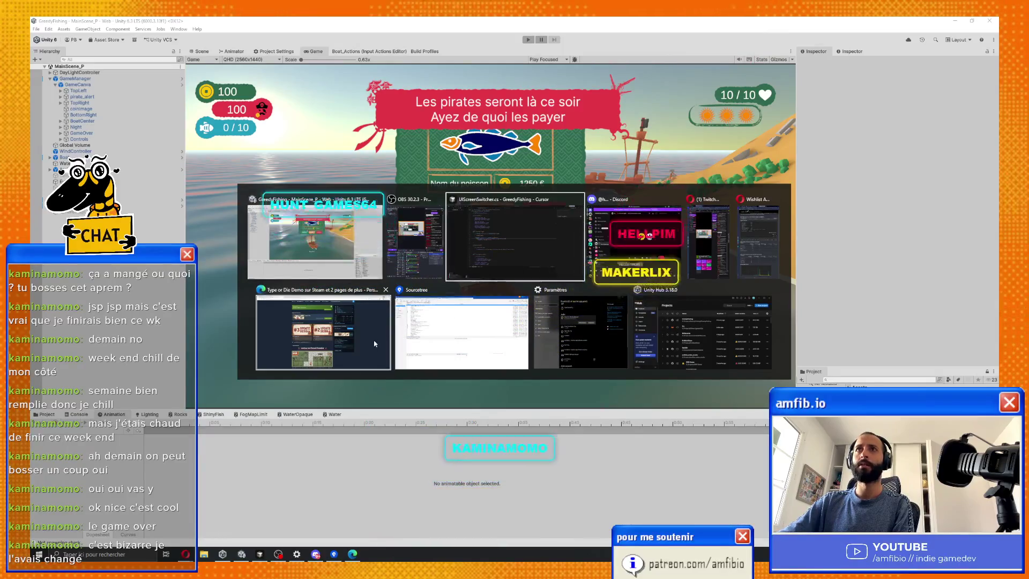
# Fetch from the remote in the GreedyFishing Sourcetree repository.
pyautogui.click(440, 321)
pyautogui.click(115, 47)
pyautogui.click(554, 107)
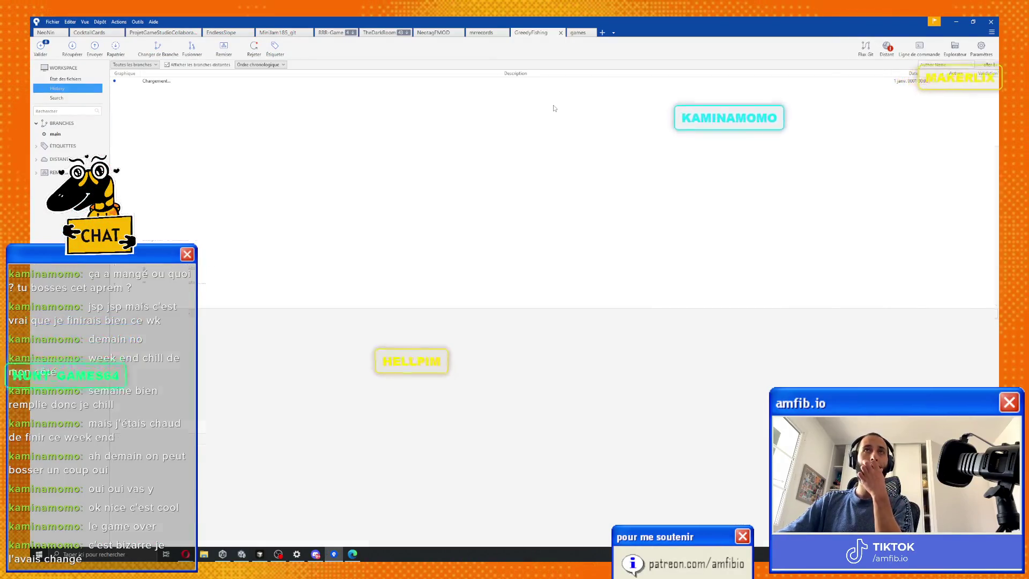
pyautogui.hotkey('alt', 'Tab')
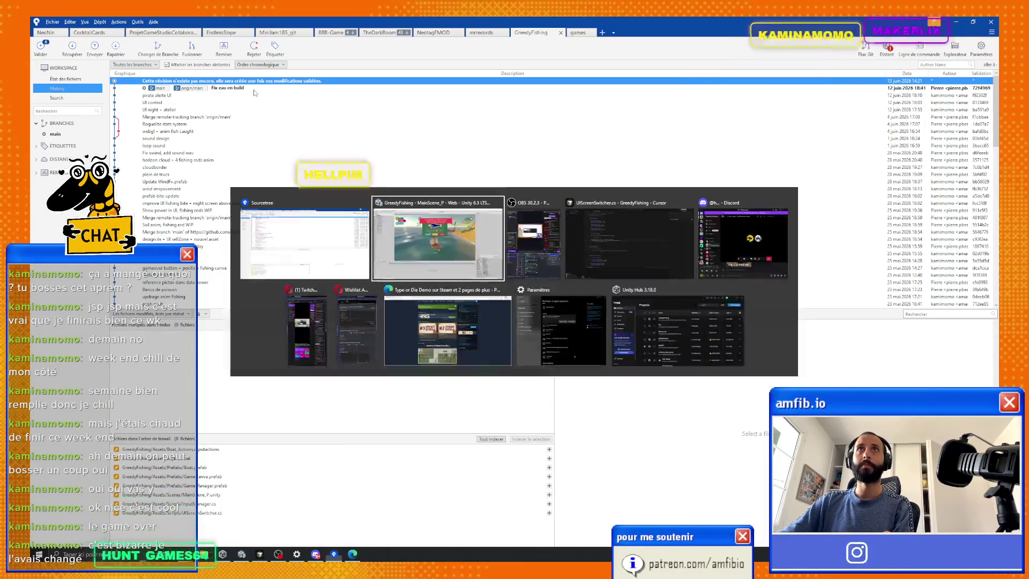
pyautogui.hotkey('alt', 'Tab')
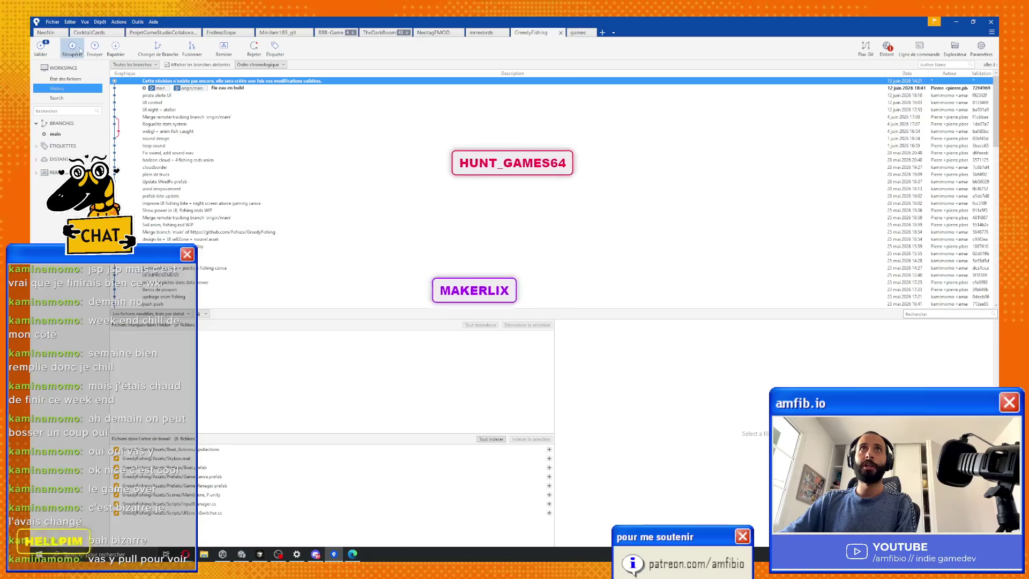
# Pull the latest GreedyFishing commits and close Sourcetree.
pyautogui.click(73, 48)
pyautogui.click(599, 162)
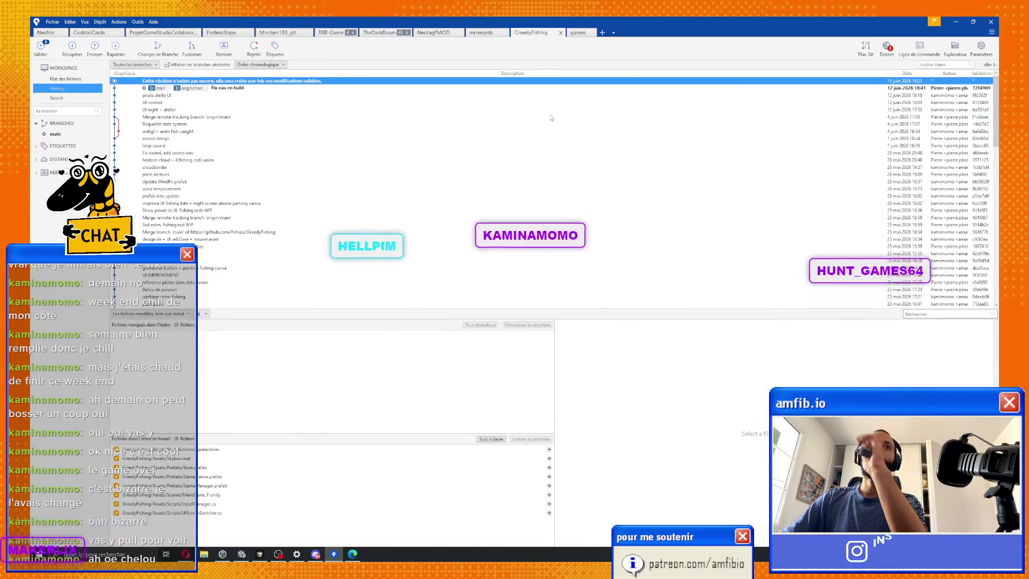
pyautogui.click(996, 21)
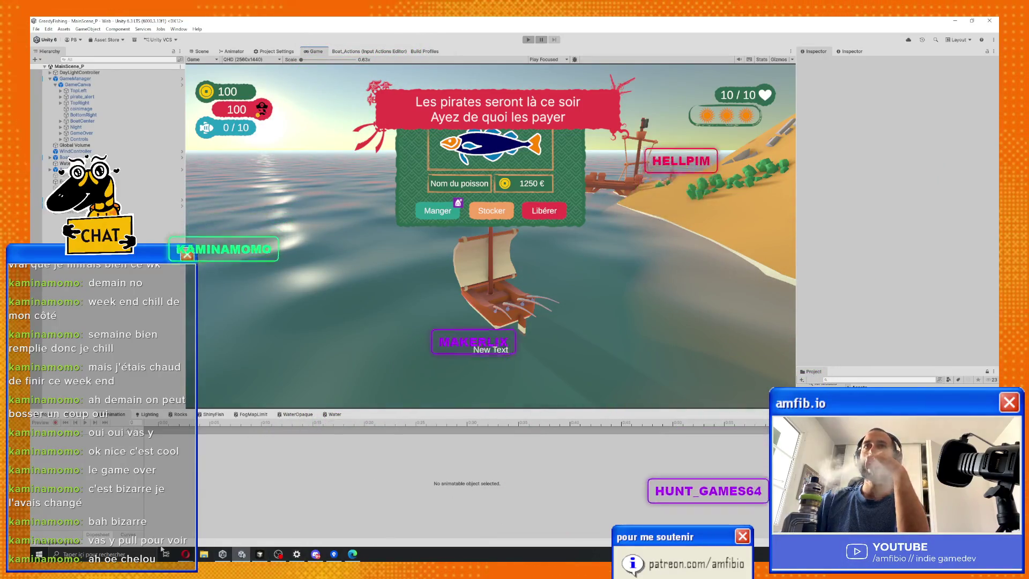
pyautogui.moveTo(187, 557)
pyautogui.moveTo(171, 534)
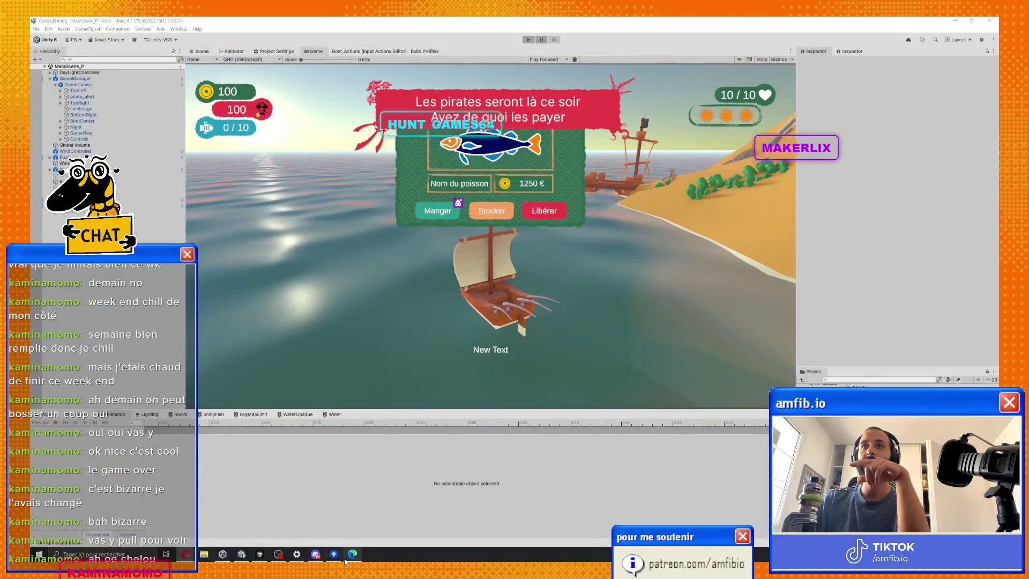
# Open the Type or Die Demo page and view the Relentless Strike Repeat and Void Impact Collapse screenshots.
pyautogui.click(346, 560)
pyautogui.scroll(-5, 538, 456)
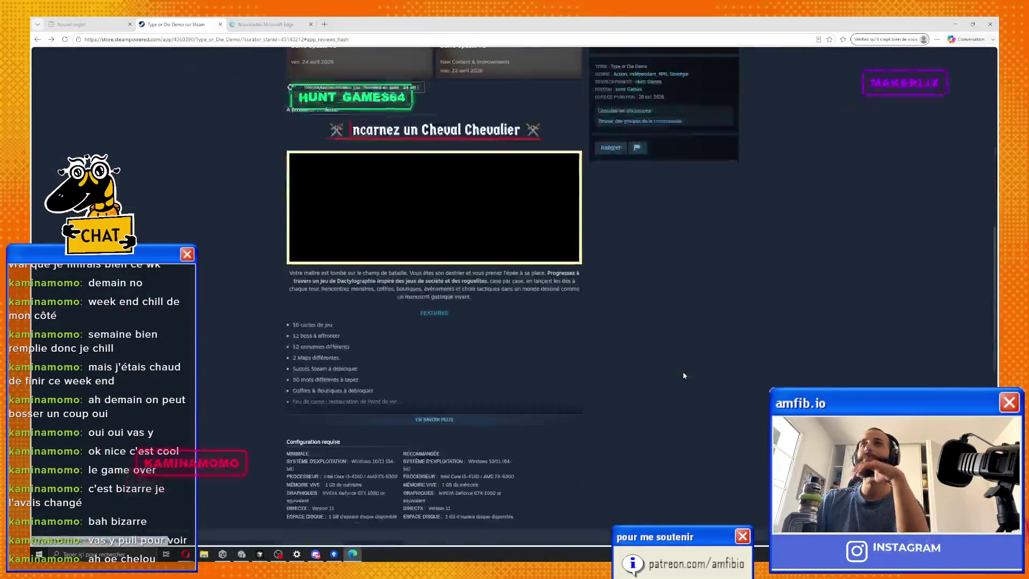
pyautogui.scroll(10, 489, 345)
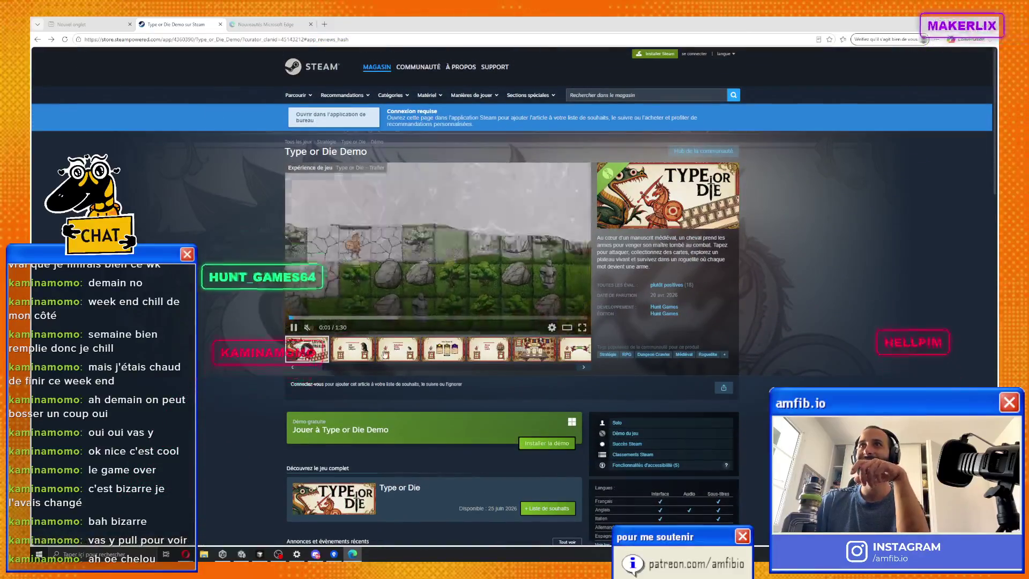
pyautogui.click(385, 353)
pyautogui.click(341, 343)
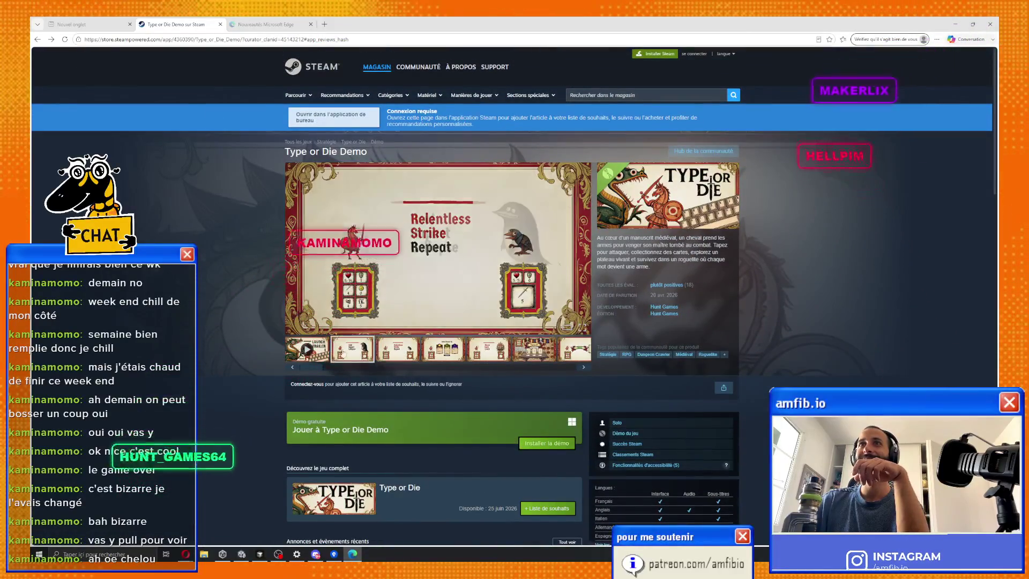
# Play the launch trailer, skip to its wishlist card, then show the Buy one card screenshot.
pyautogui.click(323, 351)
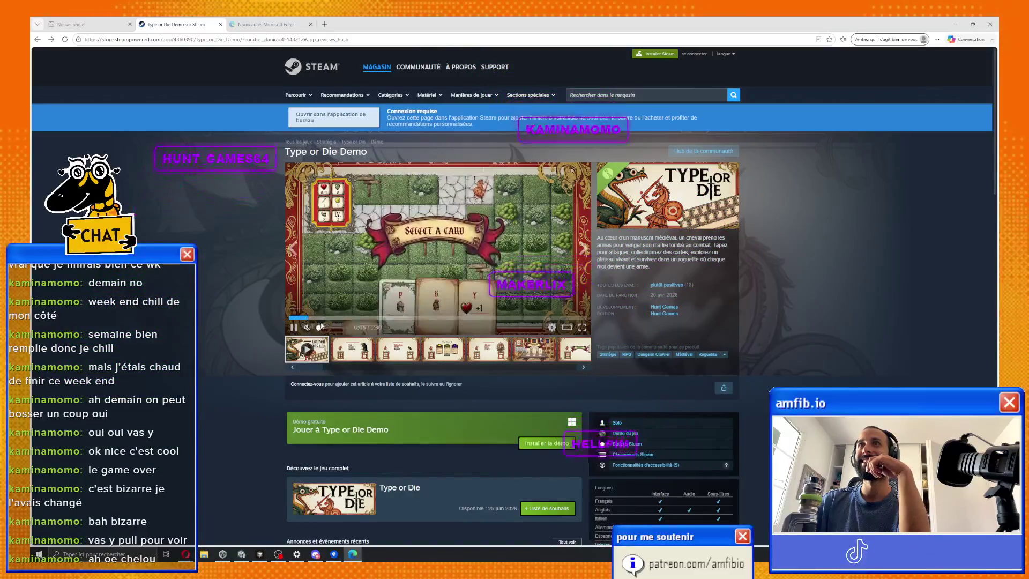
pyautogui.click(342, 318)
pyautogui.click(448, 317)
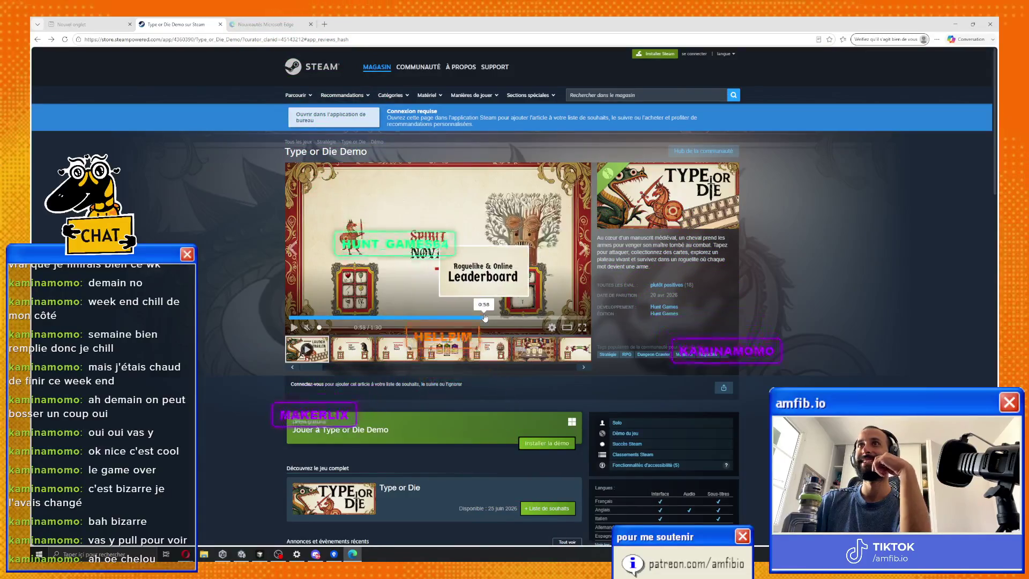
pyautogui.click(528, 318)
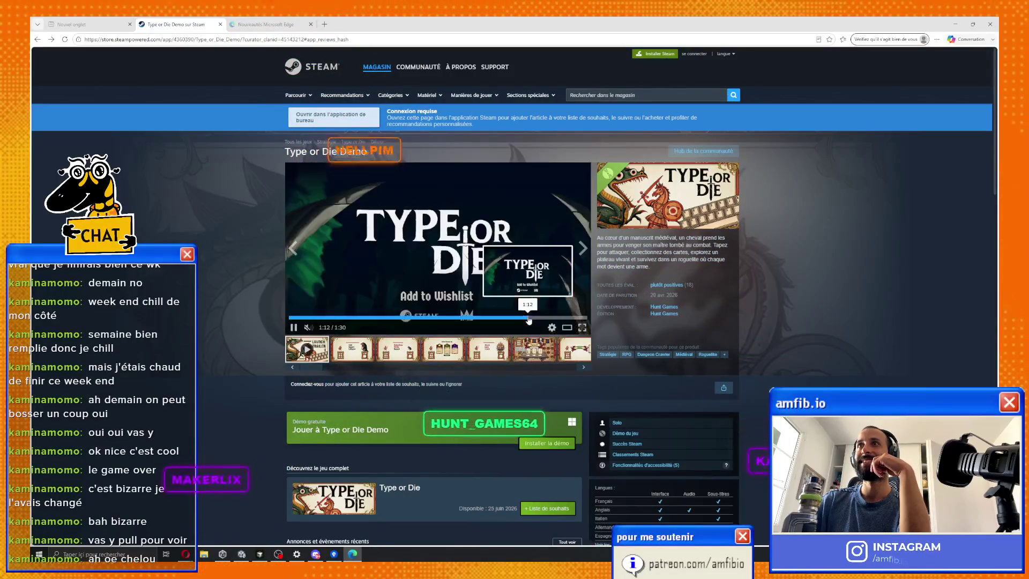
pyautogui.click(552, 351)
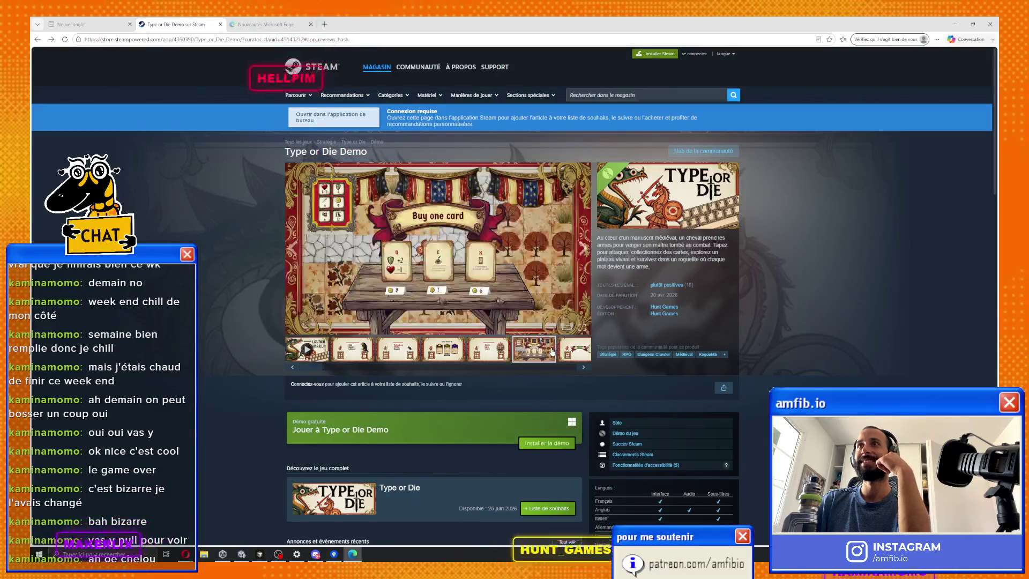
# Enlarge the Buy one card screenshot and flip through Victory, Select a card, Game Over and the rest.
pyautogui.click(398, 280)
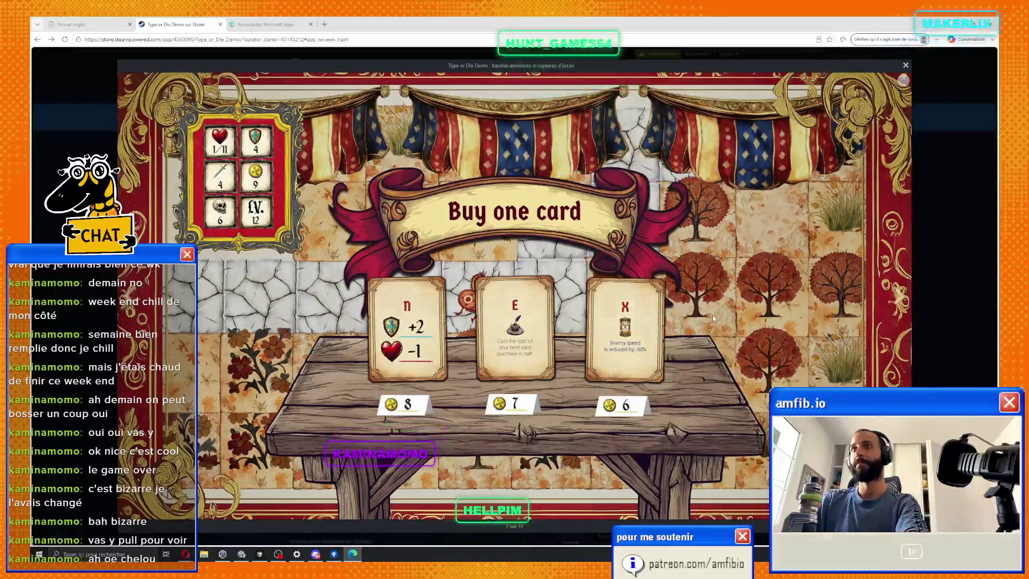
pyautogui.click(712, 315)
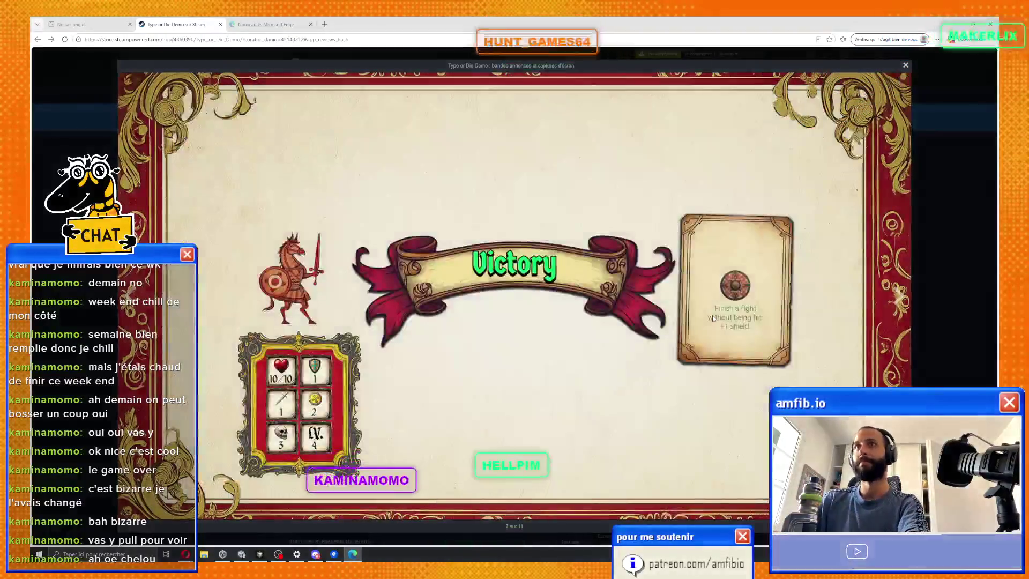
pyautogui.click(723, 247)
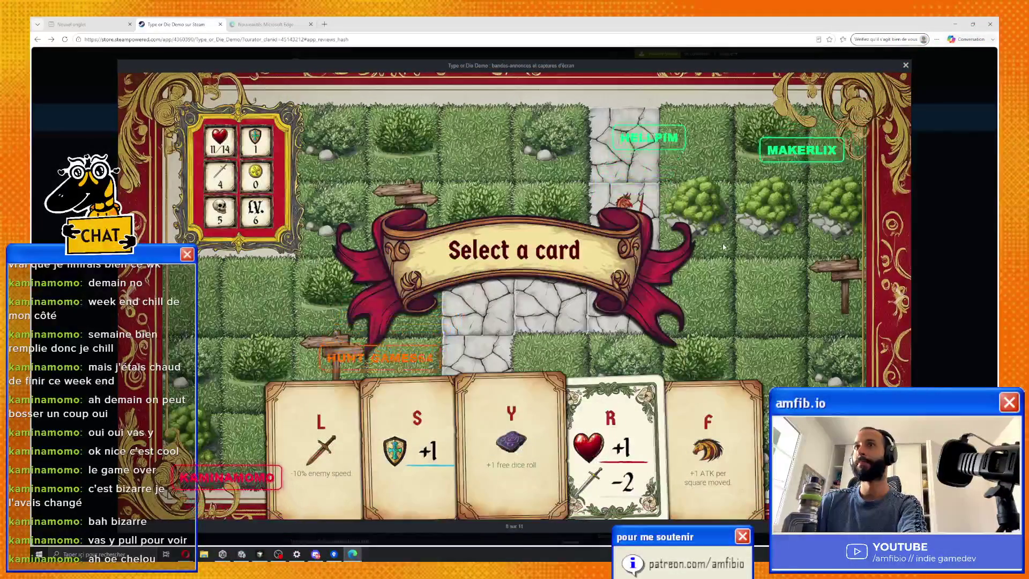
pyautogui.click(724, 247)
pyautogui.click(723, 247)
pyautogui.click(723, 248)
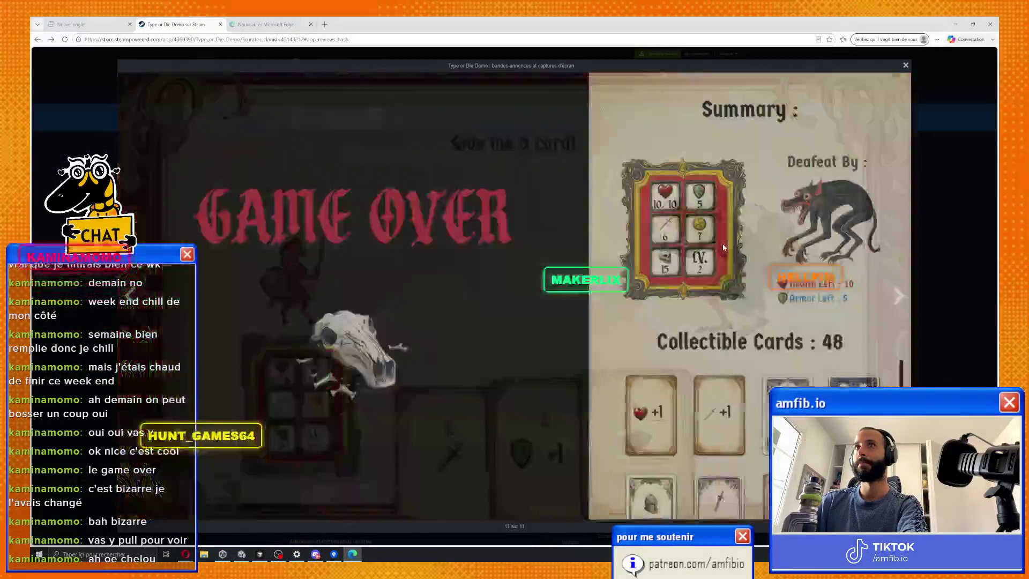
pyautogui.click(723, 247)
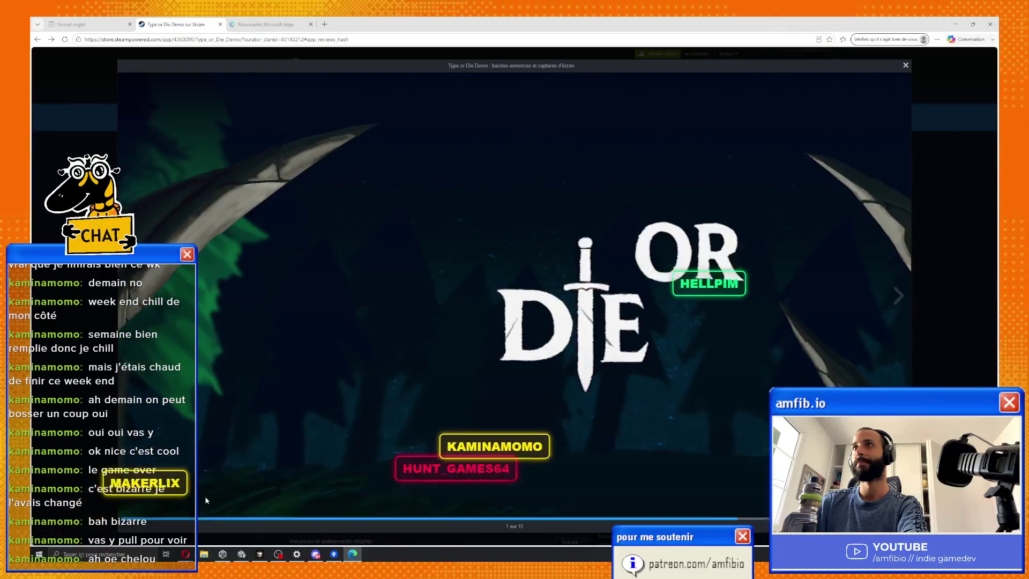
# Close the media viewer and return to the GreedyFishing repository window.
pyautogui.click(905, 66)
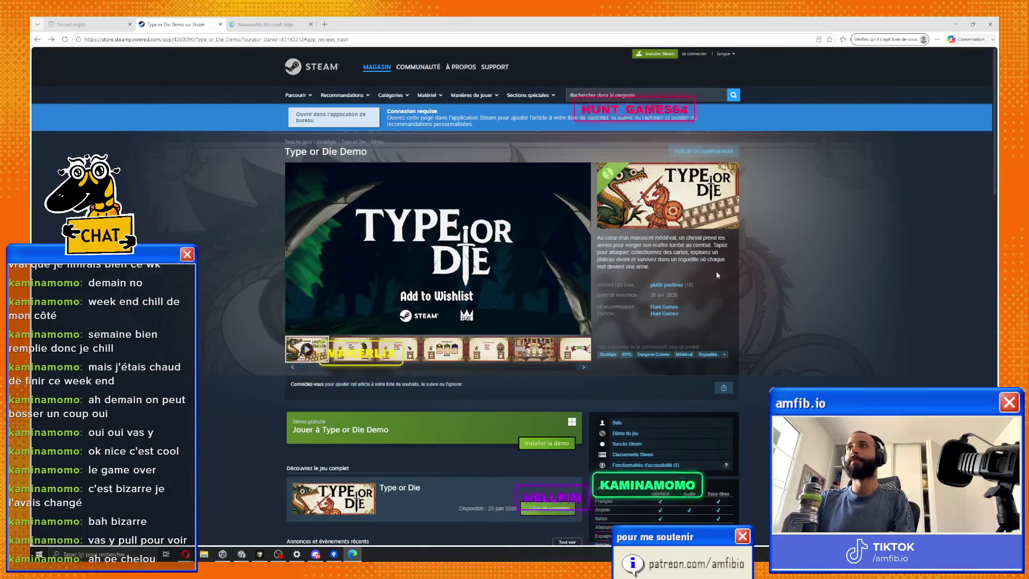
pyautogui.hotkey('alt', 'Tab')
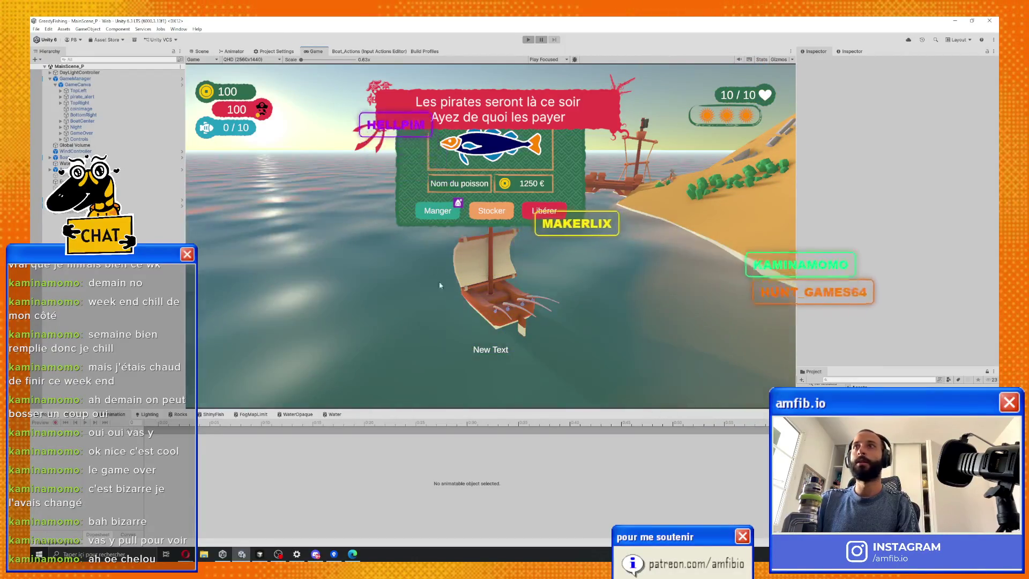
pyautogui.click(333, 554)
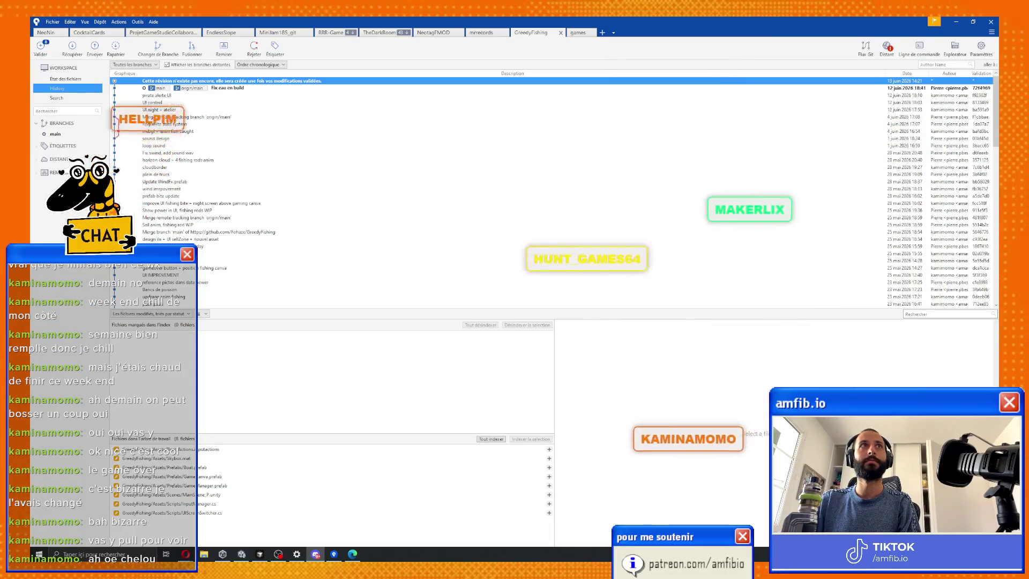
# Stage Boat_Actions.inputactions and the six modified files, including UIScreenSwitcher.cs.
pyautogui.click(230, 88)
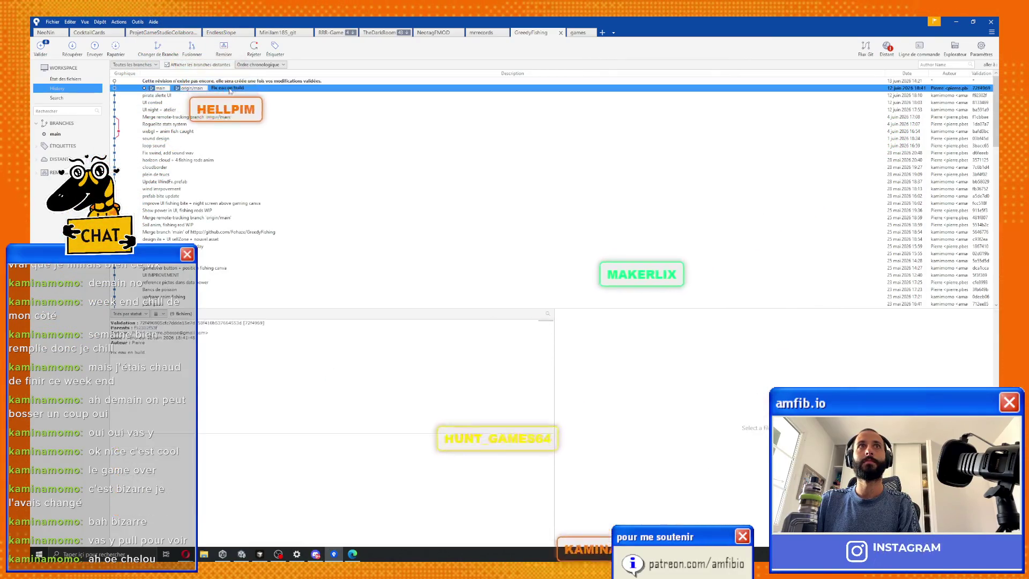
pyautogui.click(230, 80)
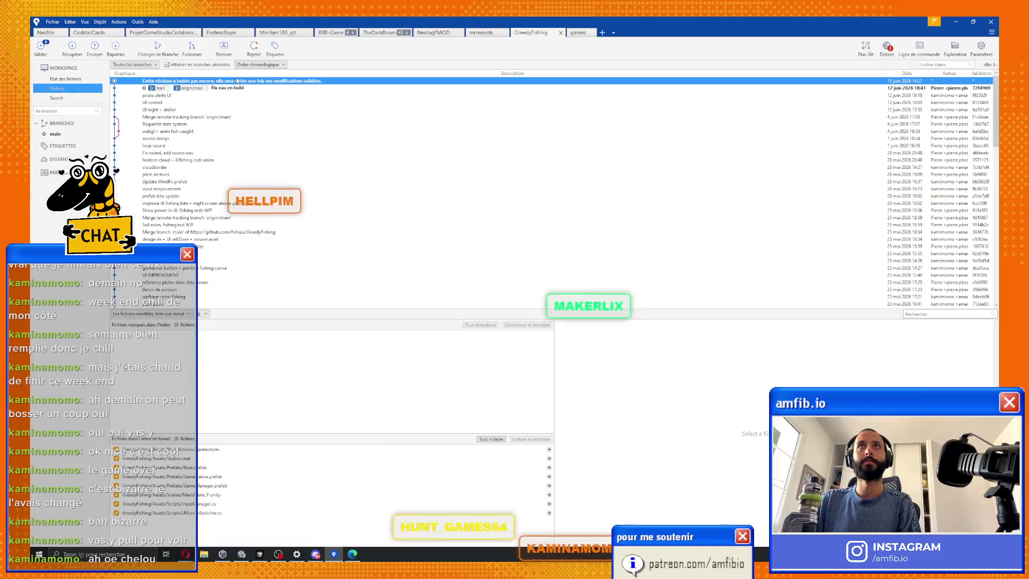
pyautogui.click(256, 450)
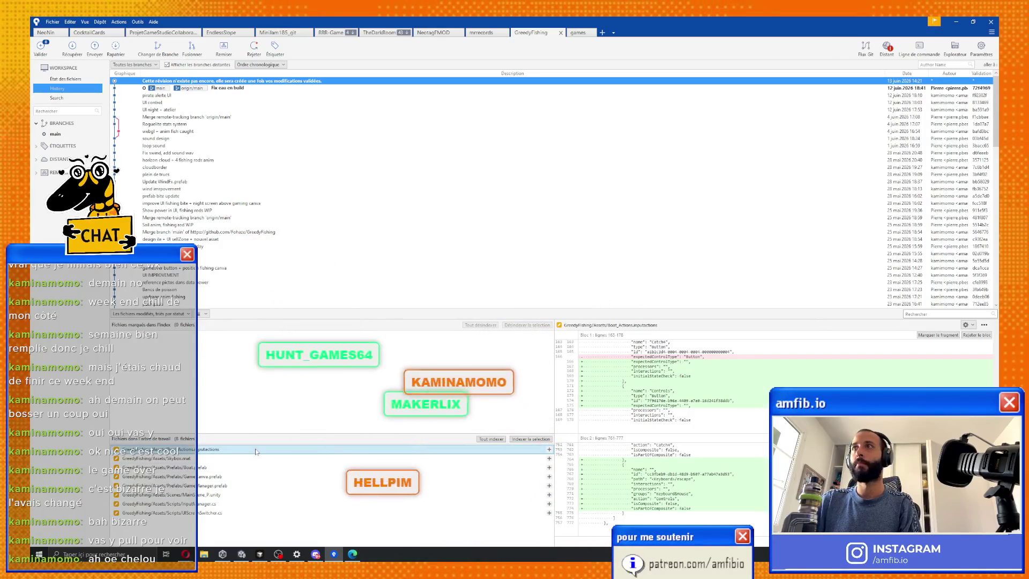
pyautogui.click(519, 439)
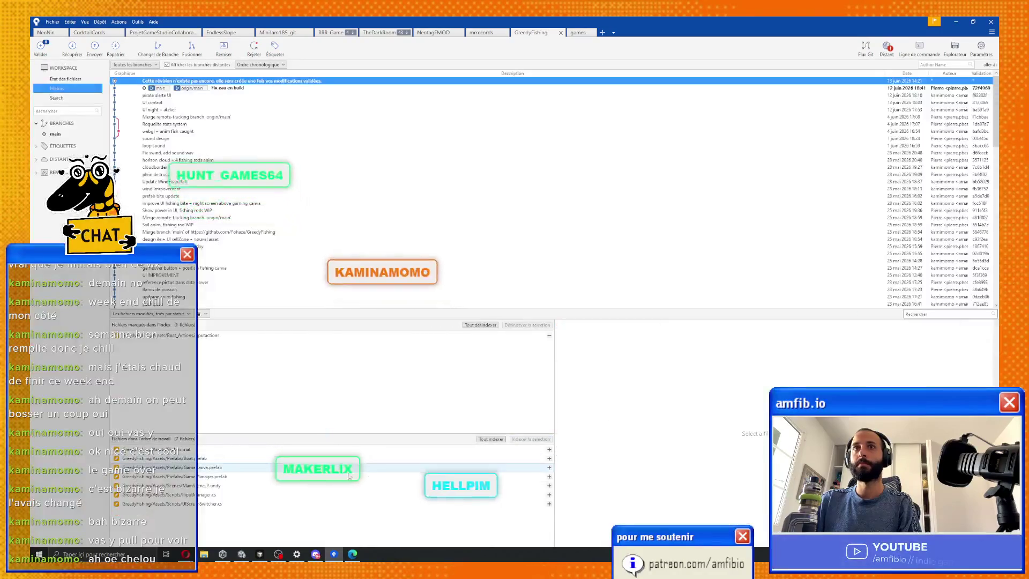
pyautogui.click(317, 461)
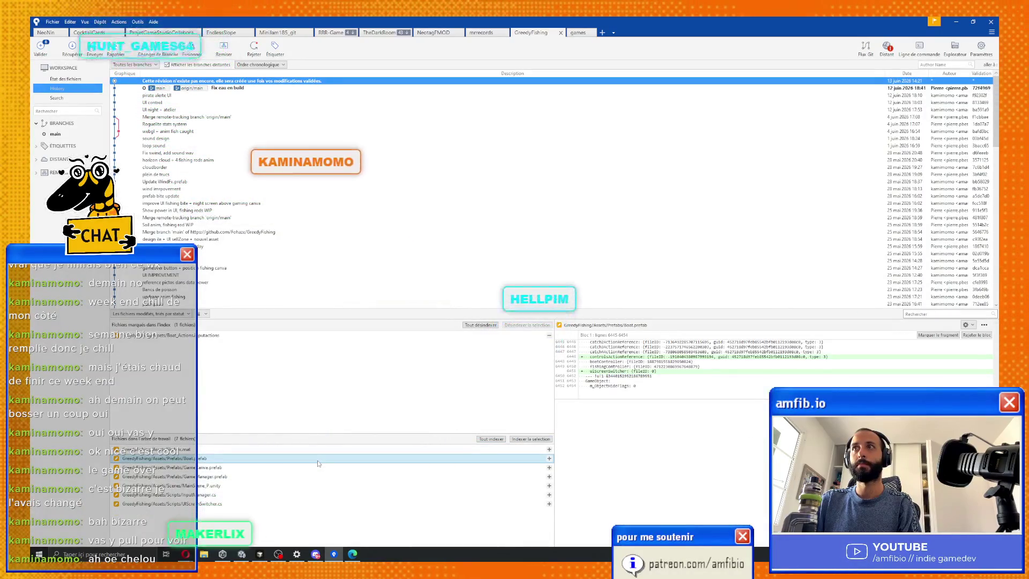
pyautogui.click(301, 505)
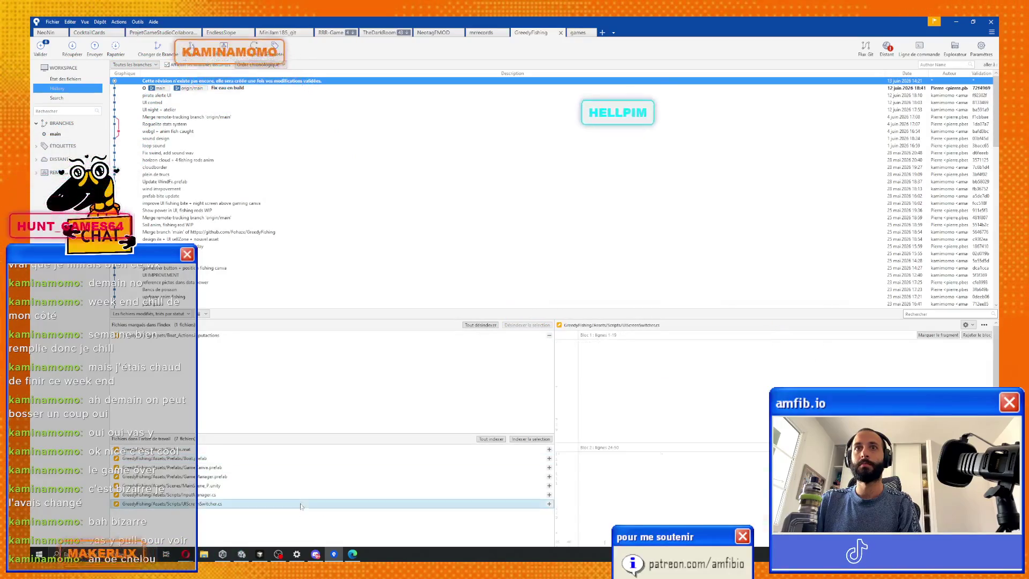
pyautogui.keyDown('shift'); pyautogui.click(375, 459); pyautogui.keyUp('shift')
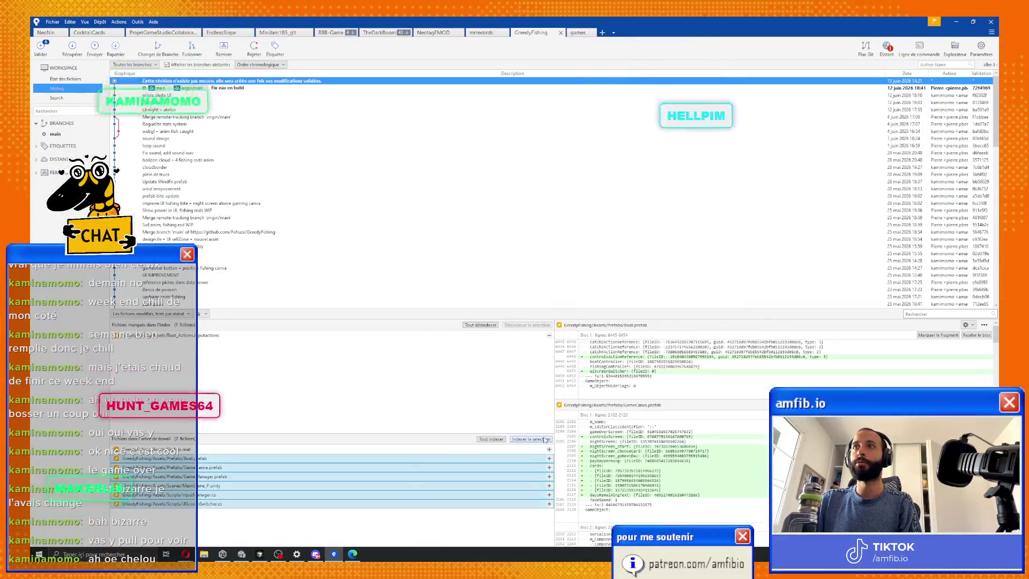
pyautogui.click(546, 440)
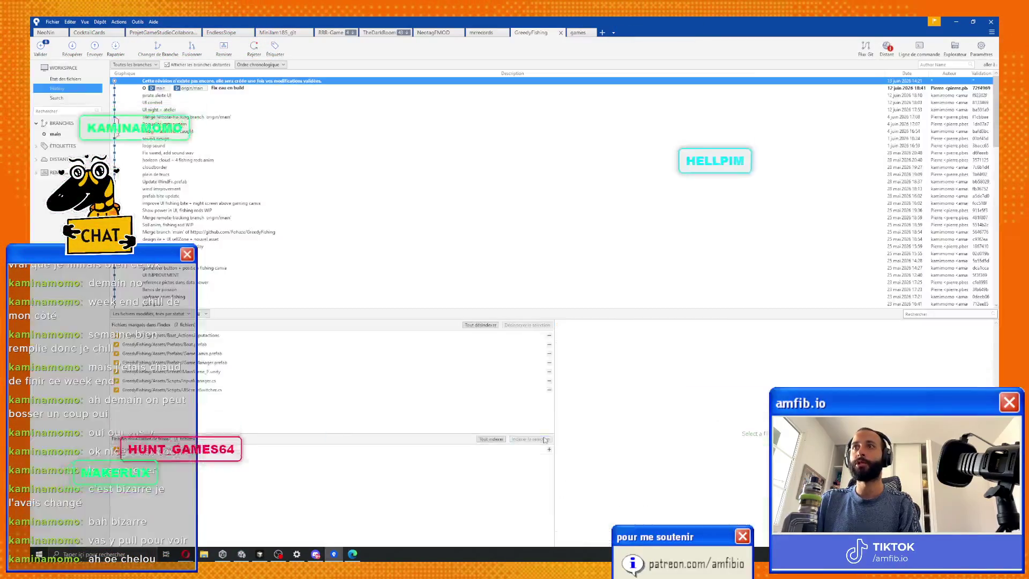
# Stage the remaining new files, including the DebtWarning animations, and sort by status.
pyautogui.click(162, 314)
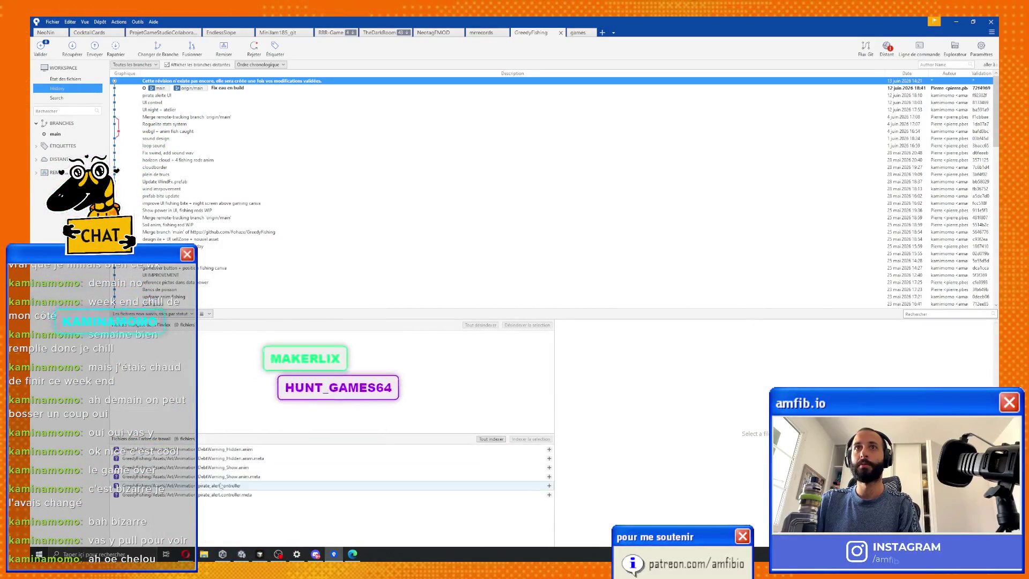
pyautogui.click(236, 449)
pyautogui.keyDown('shift'); pyautogui.click(241, 495); pyautogui.keyUp('shift')
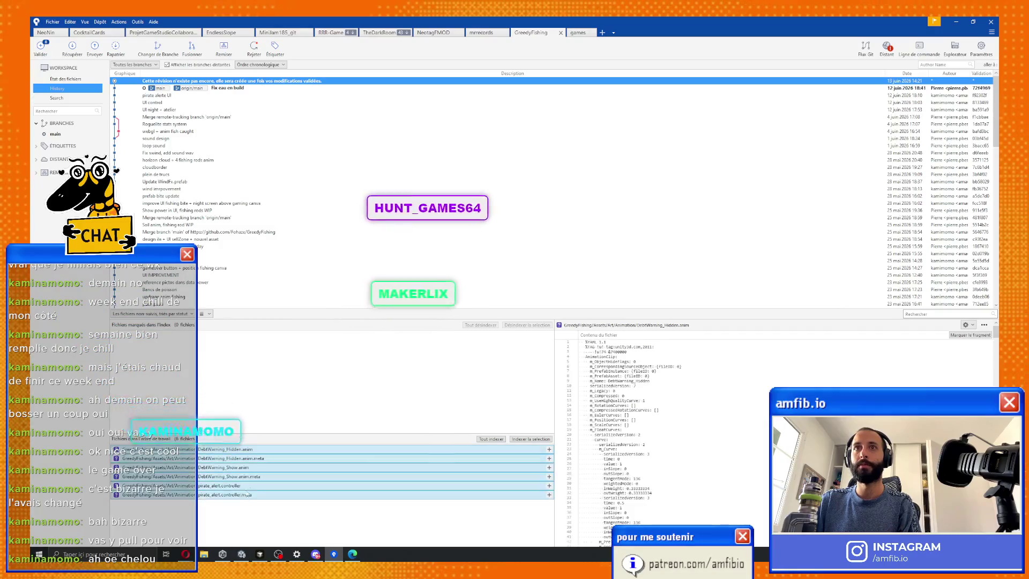
pyautogui.click(516, 438)
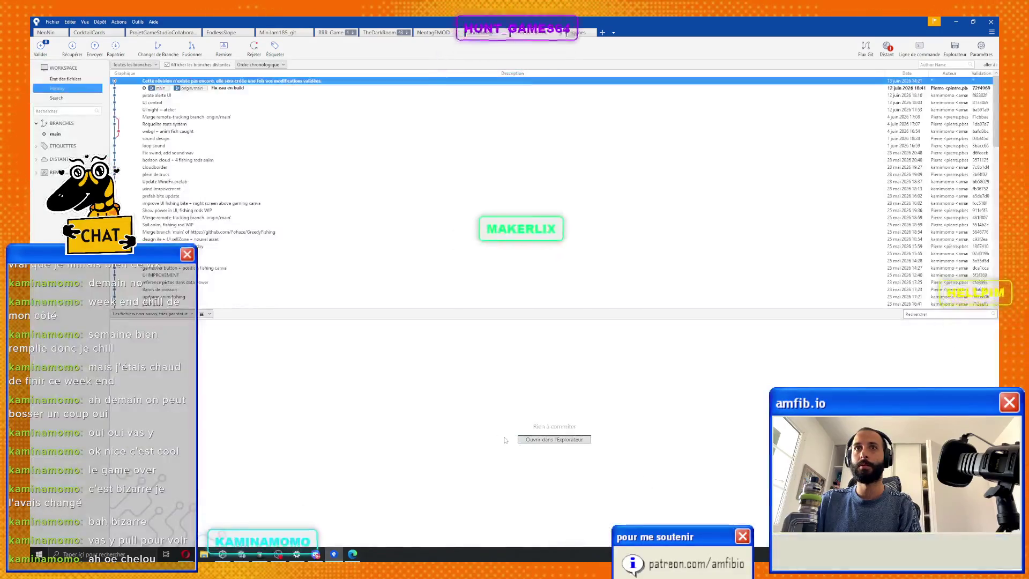
pyautogui.click(191, 315)
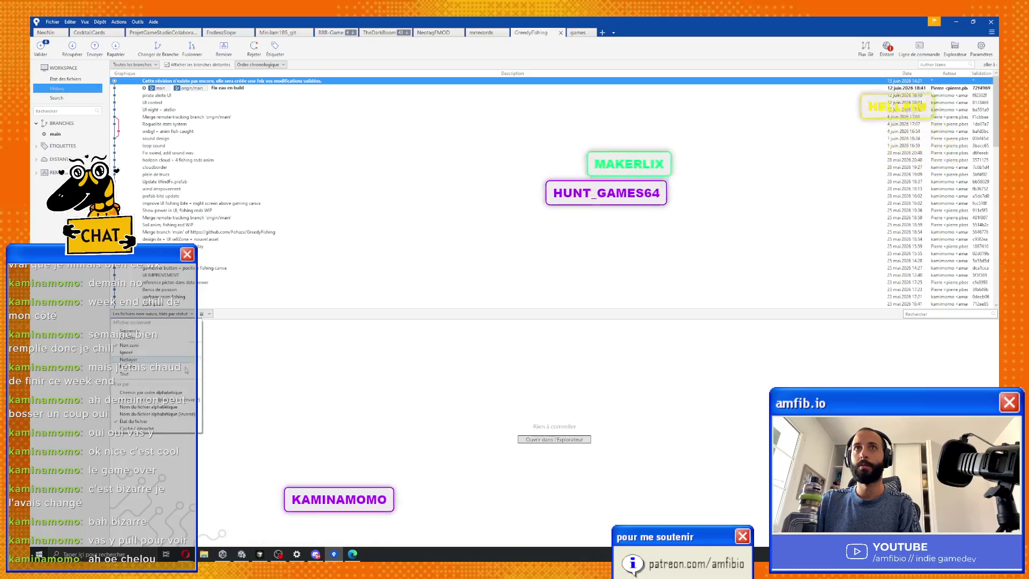
pyautogui.click(169, 439)
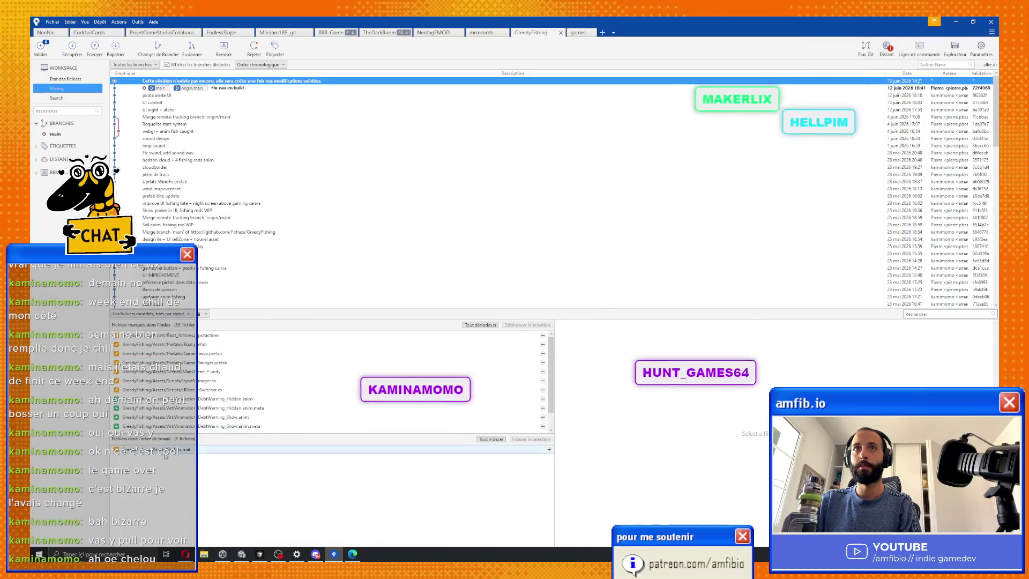
# Filter the list to untracked files, then go back to all changed files.
pyautogui.click(176, 315)
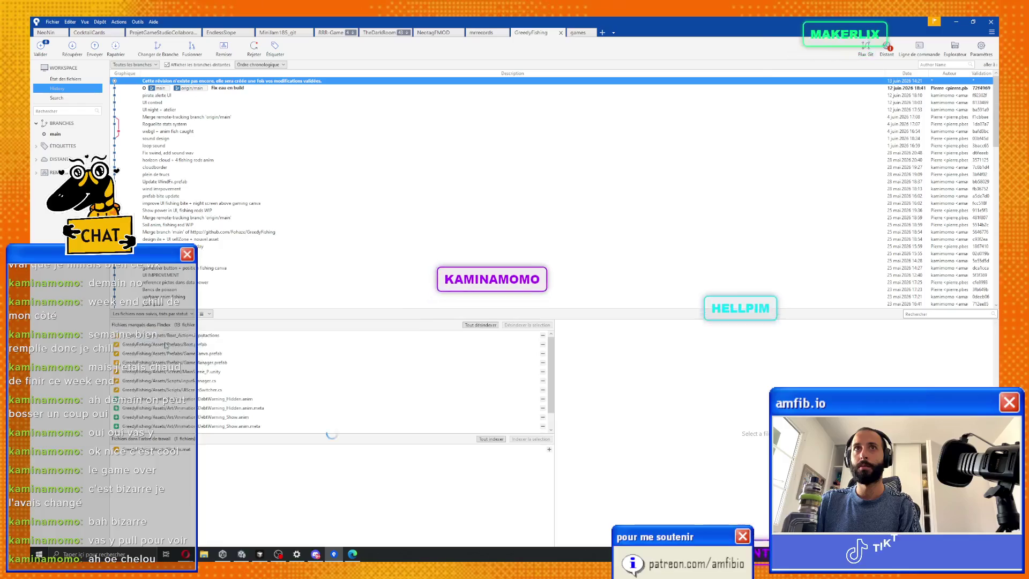
pyautogui.click(166, 346)
pyautogui.click(177, 315)
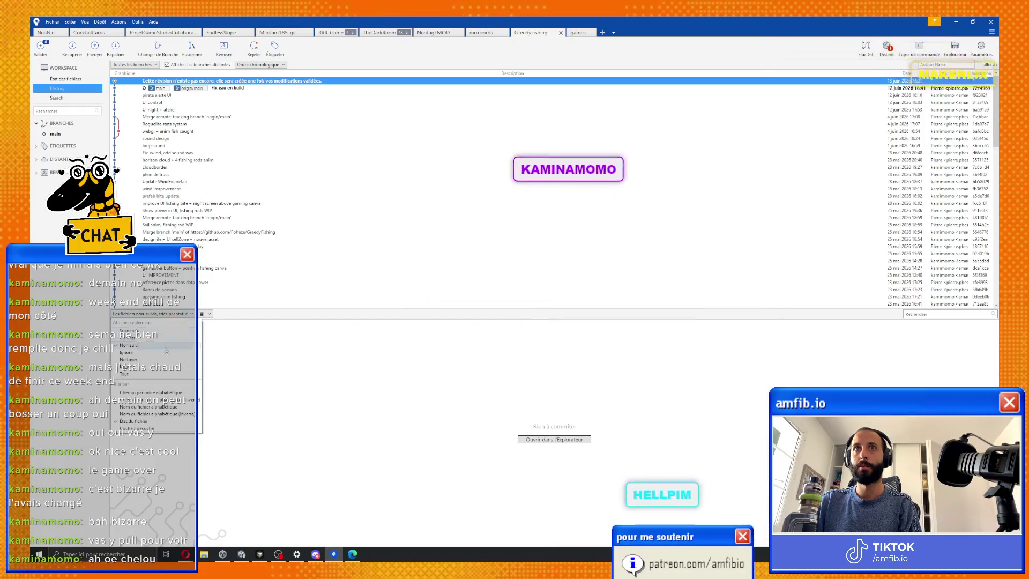
pyautogui.click(169, 439)
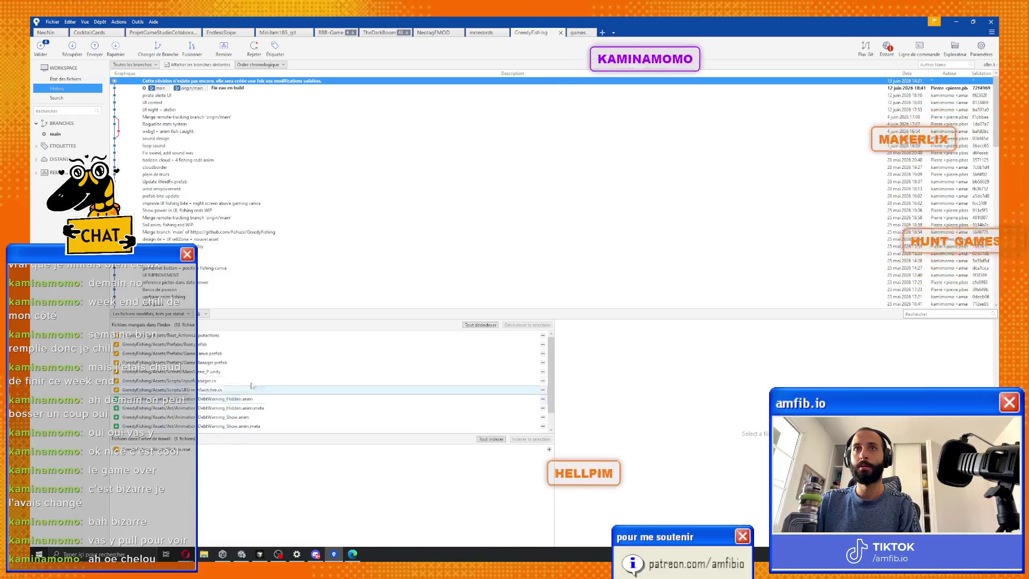
pyautogui.click(43, 48)
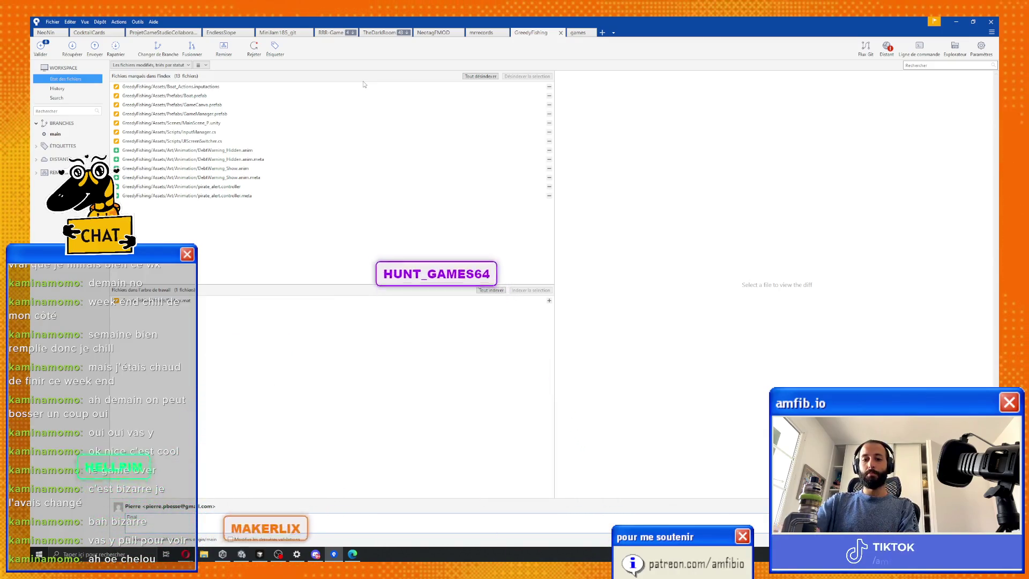
# Complete the message 'Final UI screens logic', commit, and push GreedyFishing to the remote.
pyautogui.write('s')
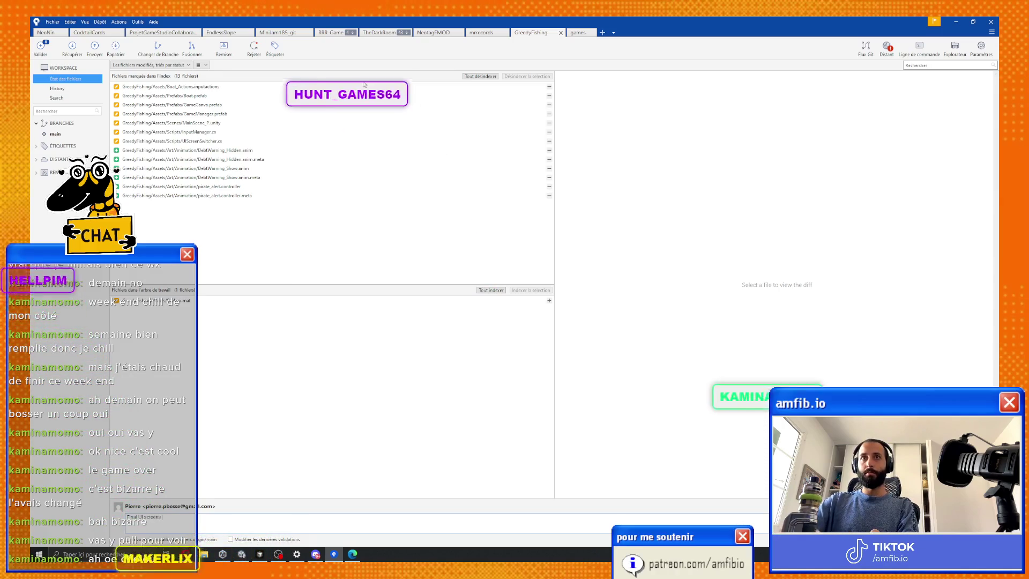
pyautogui.write(' logic')
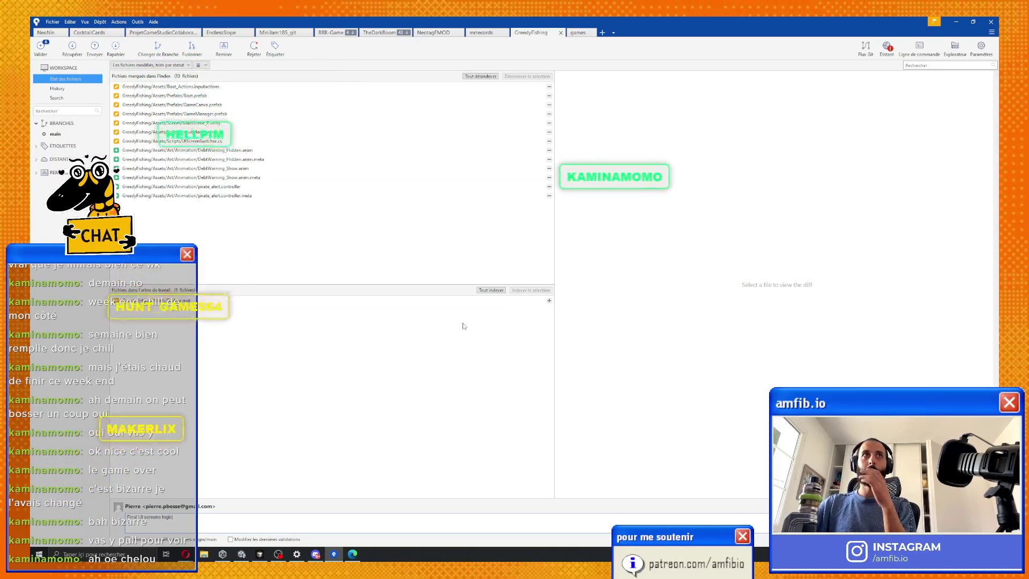
pyautogui.hotkey('ctrl', 'Return')
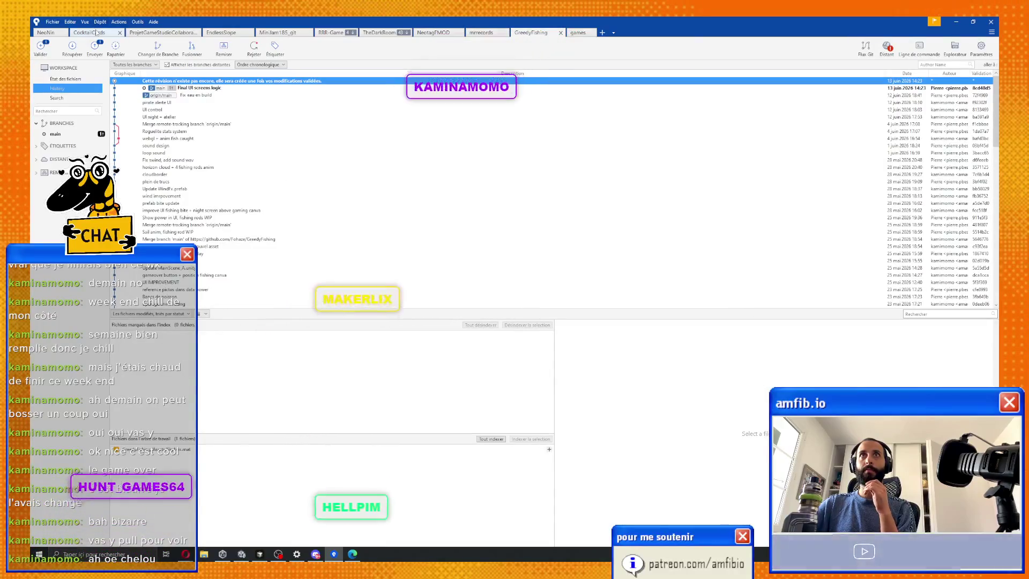
pyautogui.hotkey('ctrl', 'shift', 'p')
pyautogui.click(628, 171)
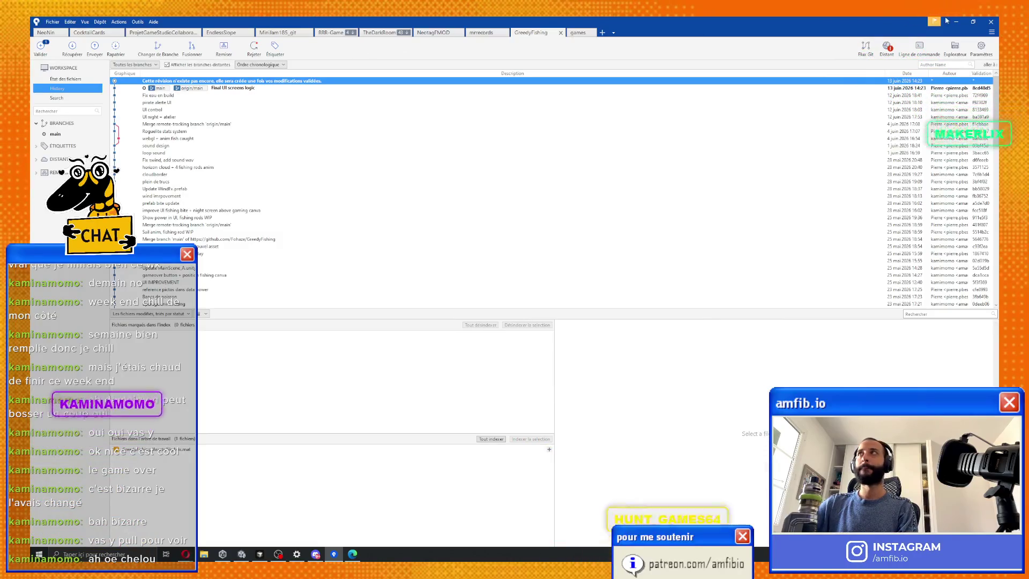
pyautogui.click(956, 21)
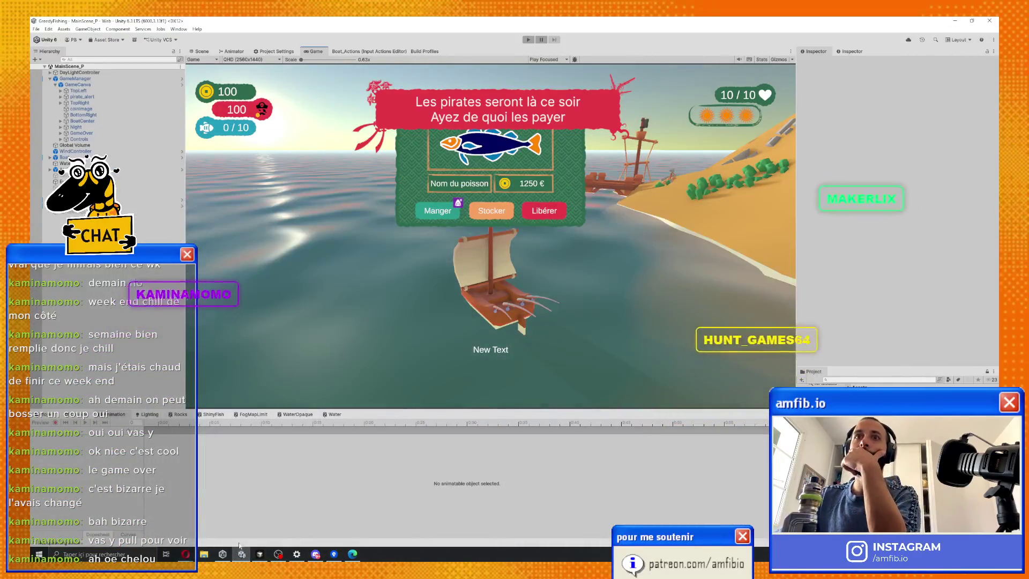
# Leave the Unity Game view and bring up the Greedy Fish Notion board in Opera.
pyautogui.moveTo(186, 554)
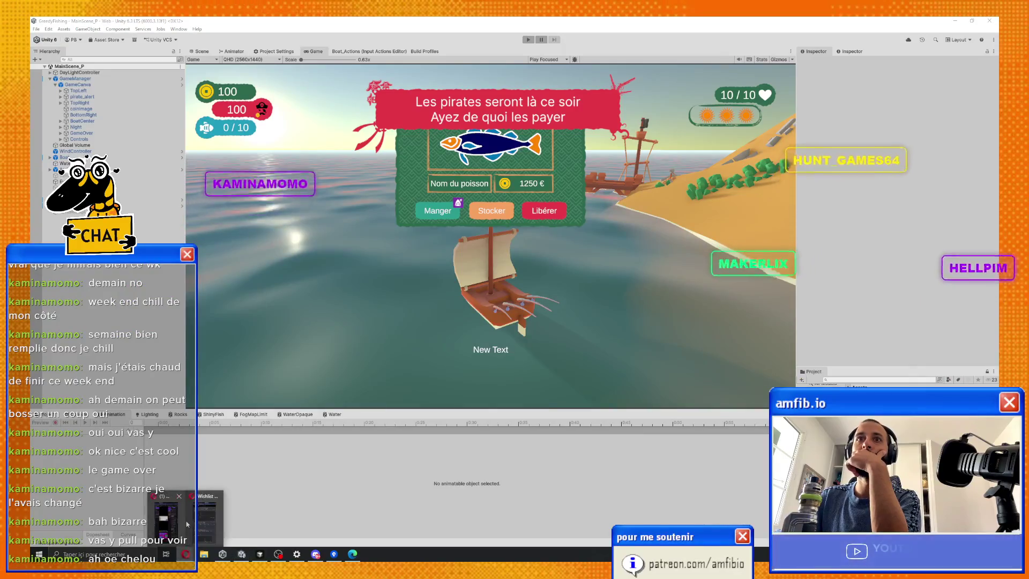
pyautogui.moveTo(207, 519)
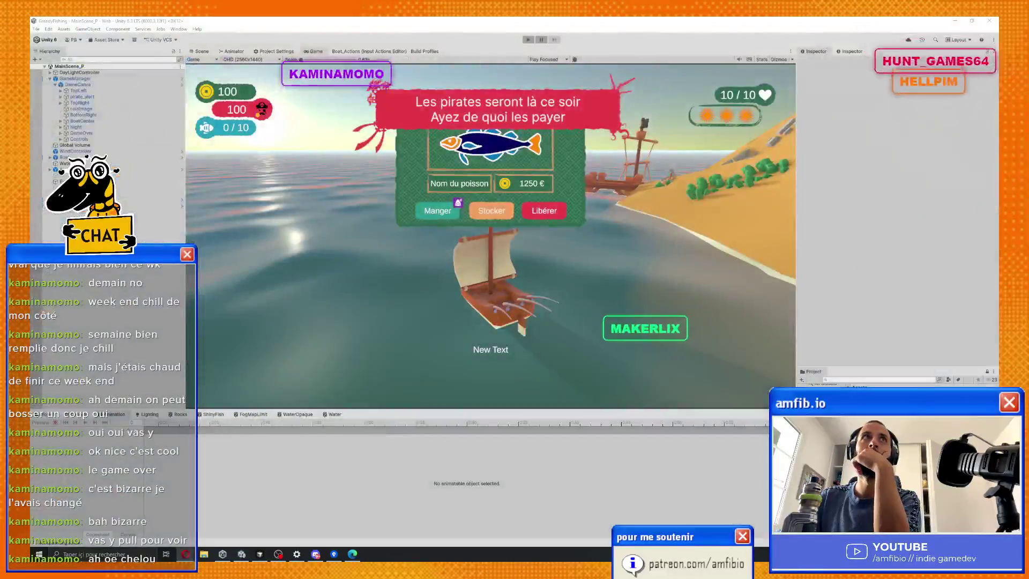
pyautogui.click(185, 554)
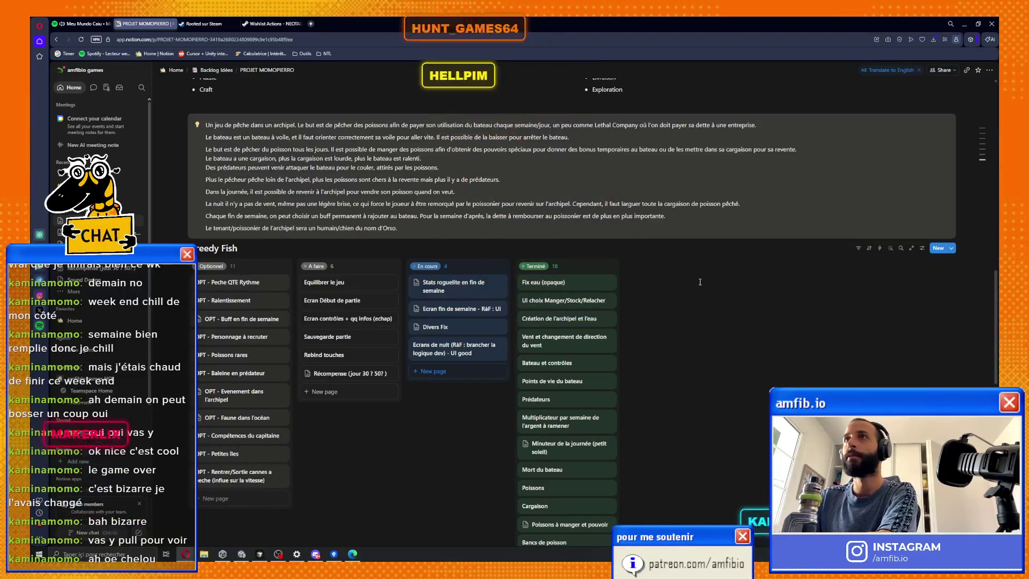
pyautogui.scroll(-2, 700, 282)
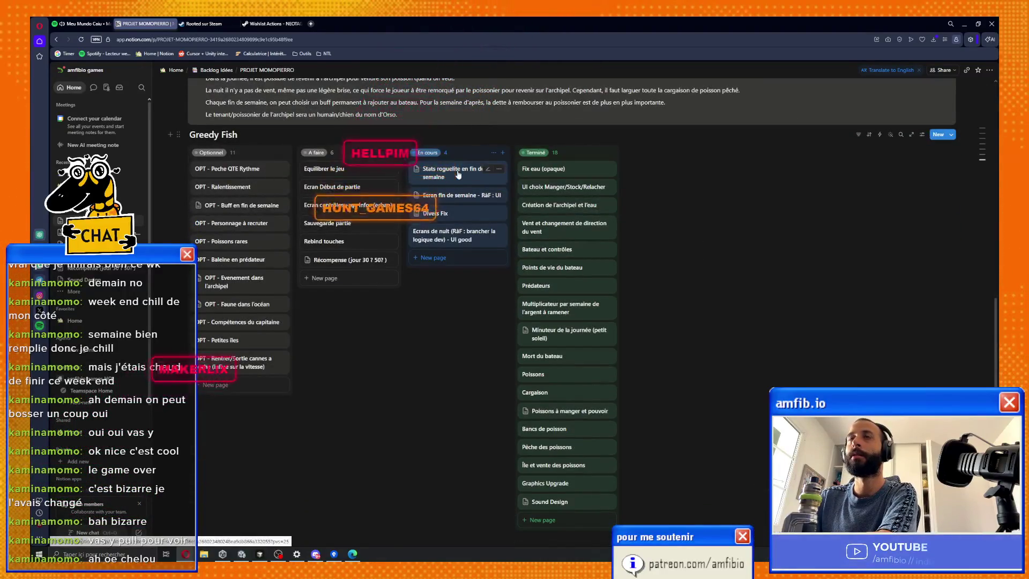
pyautogui.click(459, 173)
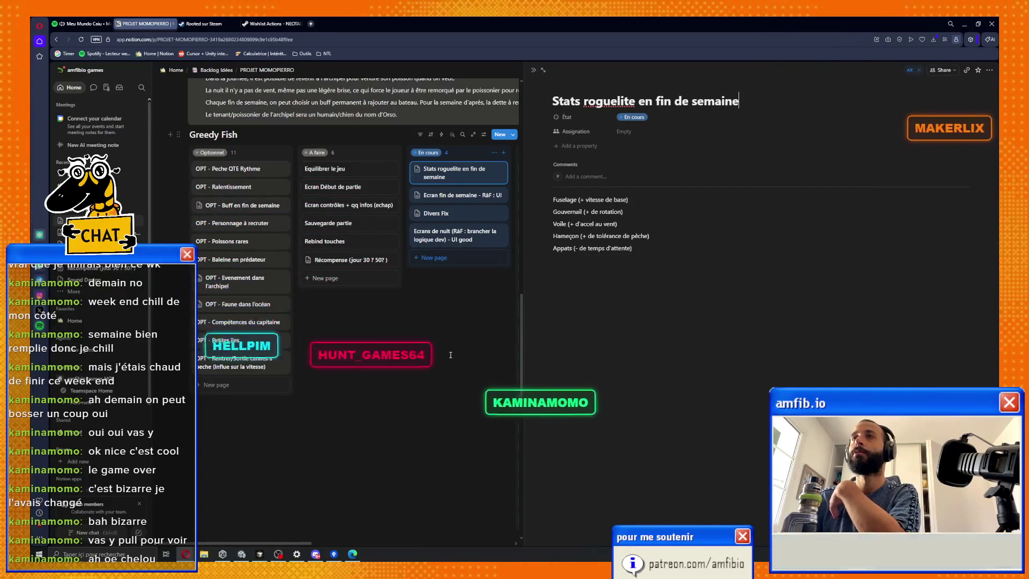
pyautogui.click(451, 354)
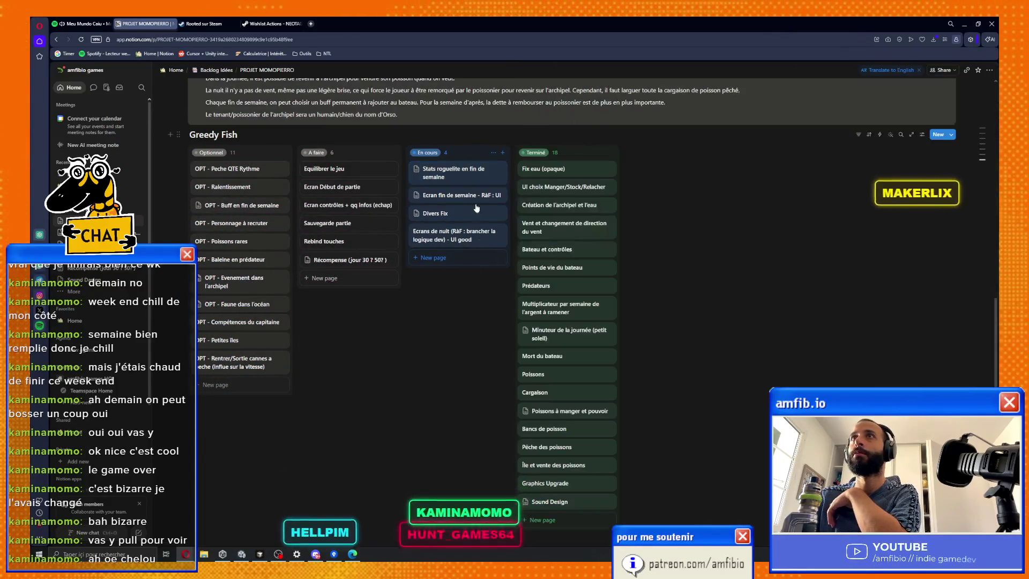
pyautogui.moveTo(445, 180); pyautogui.dragTo(577, 499)
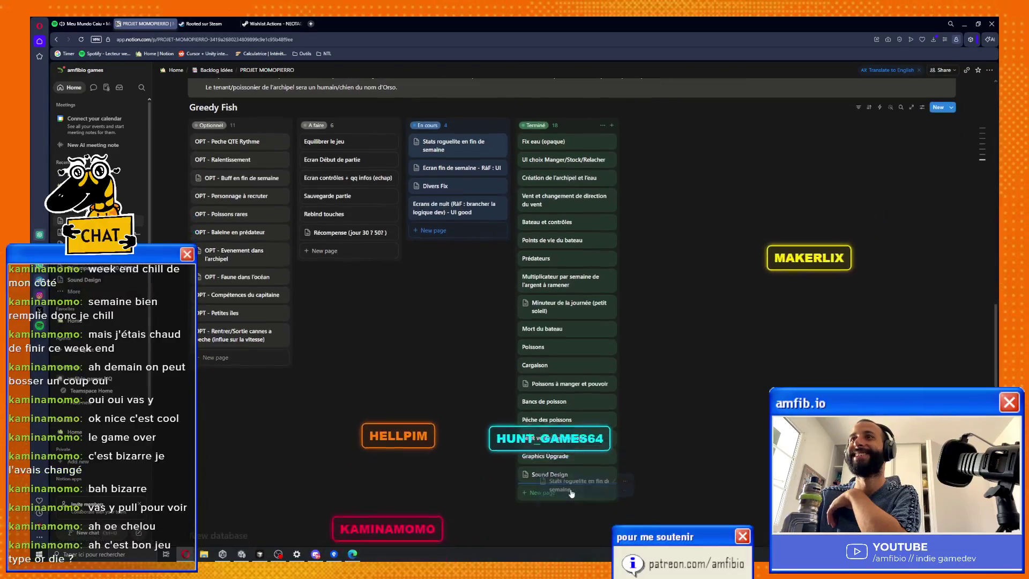
pyautogui.scroll(3, 658, 452)
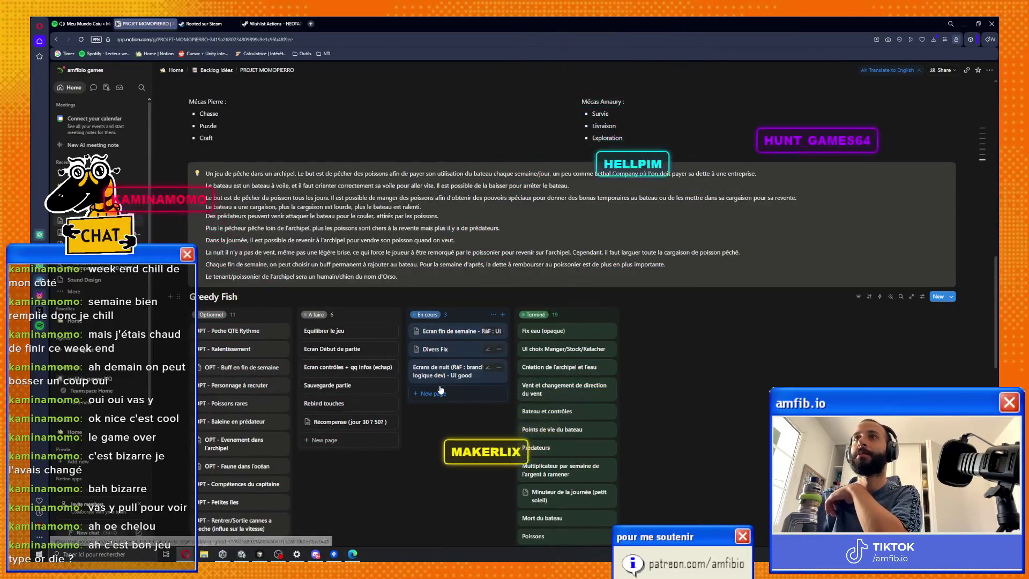
pyautogui.moveTo(483, 392); pyautogui.dragTo(613, 396)
pyautogui.scroll(-5, 612, 396)
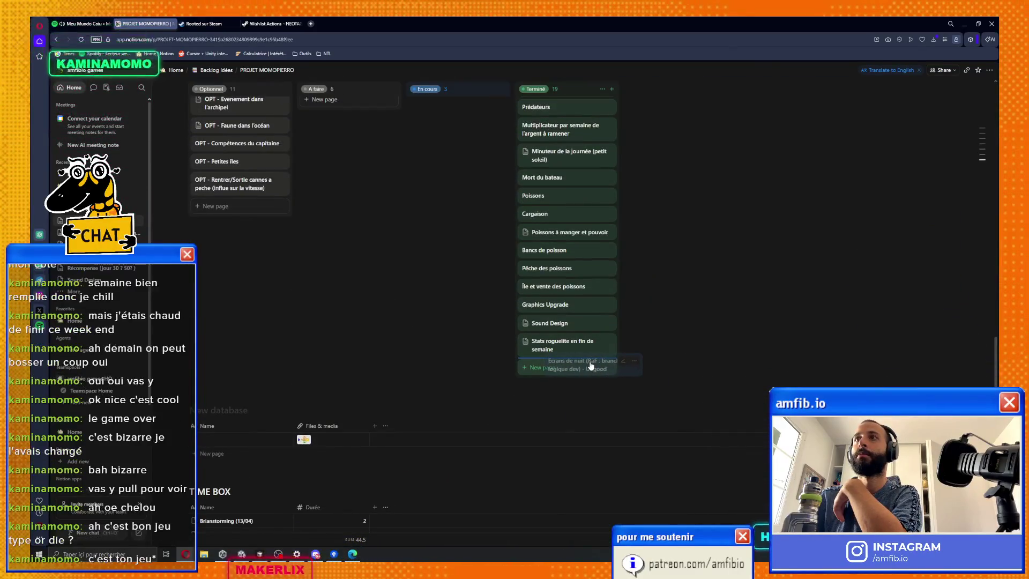
pyautogui.scroll(3, 653, 362)
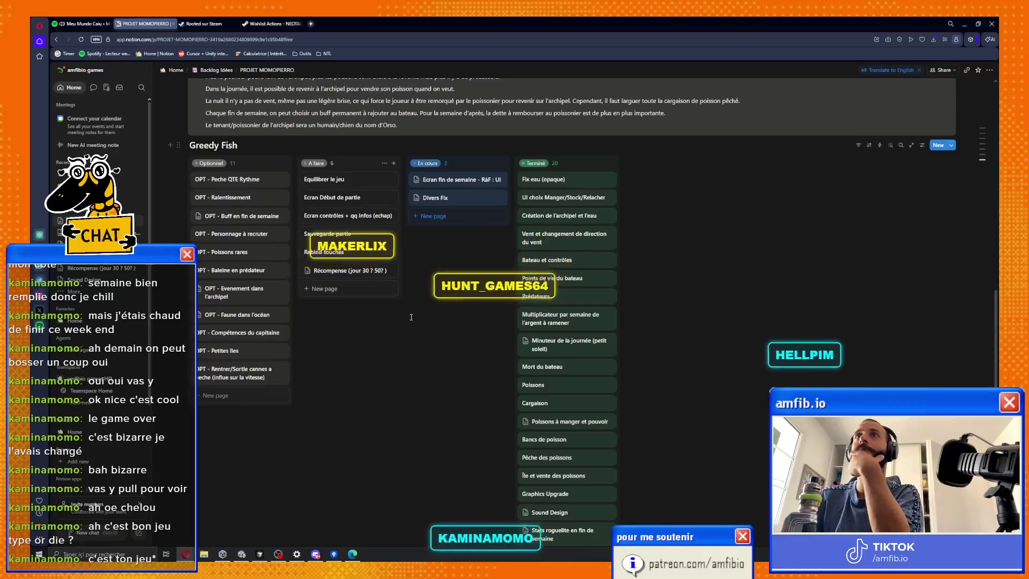
pyautogui.click(338, 216)
pyautogui.click(429, 433)
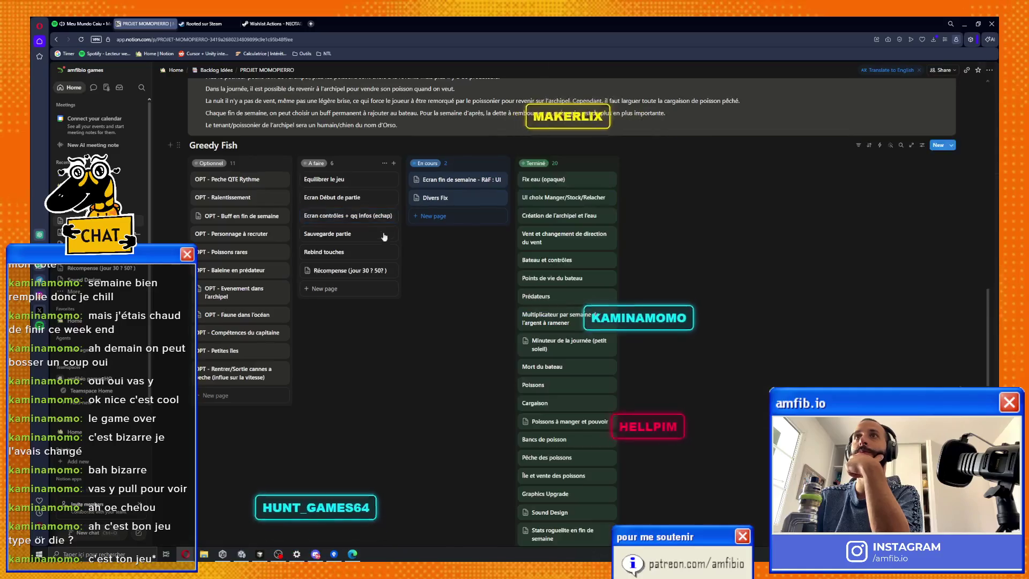
pyautogui.moveTo(609, 514); pyautogui.dragTo(547, 492)
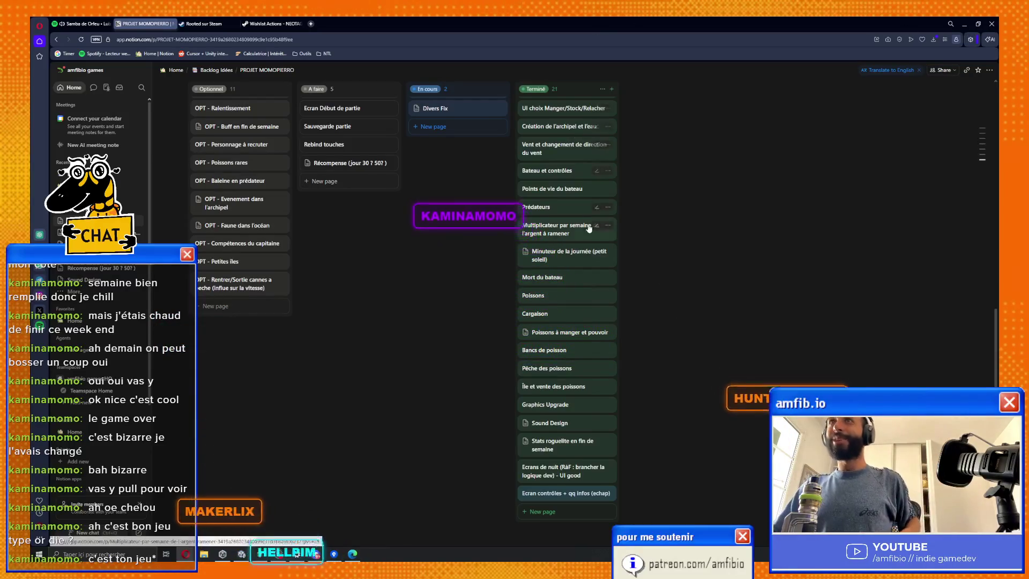
pyautogui.scroll(3, 588, 230)
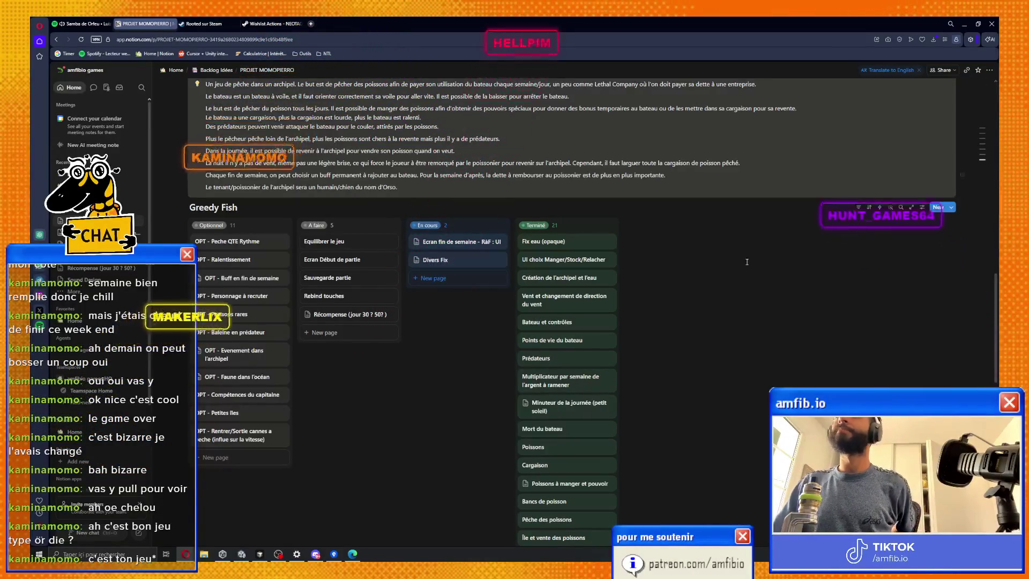
pyautogui.click(464, 243)
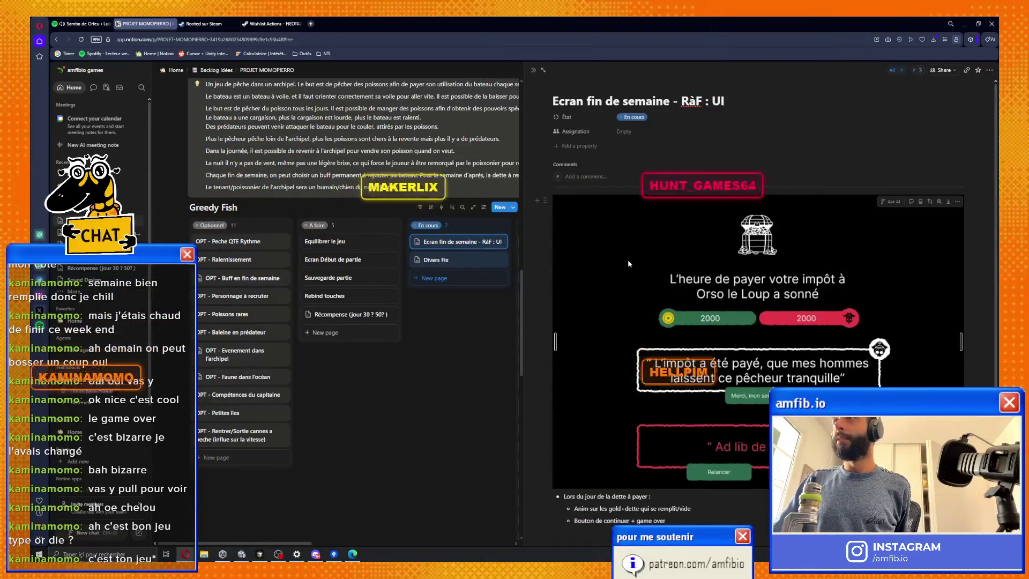
# Scroll through the Ecran fin de semaine debt-payment mockup notes, then return to Unity.
pyautogui.scroll(-1, 855, 332)
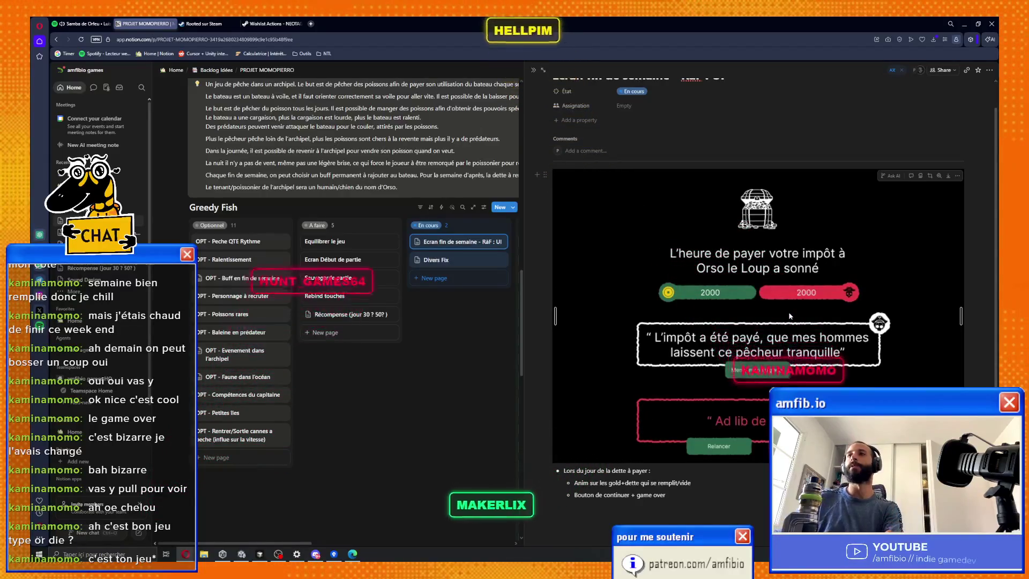
pyautogui.hotkey('alt', 'Tab')
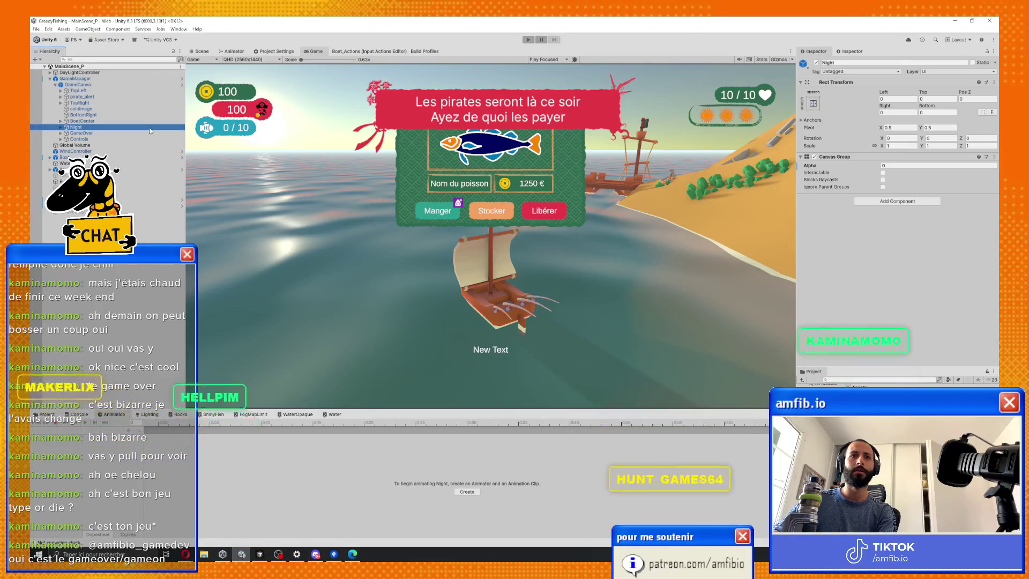
# Expand Night and GameOver in the Hierarchy down to Quit, then return to Notion.
pyautogui.press('Right')
pyautogui.press('Down')
pyautogui.press('Down')
pyautogui.press('Down')
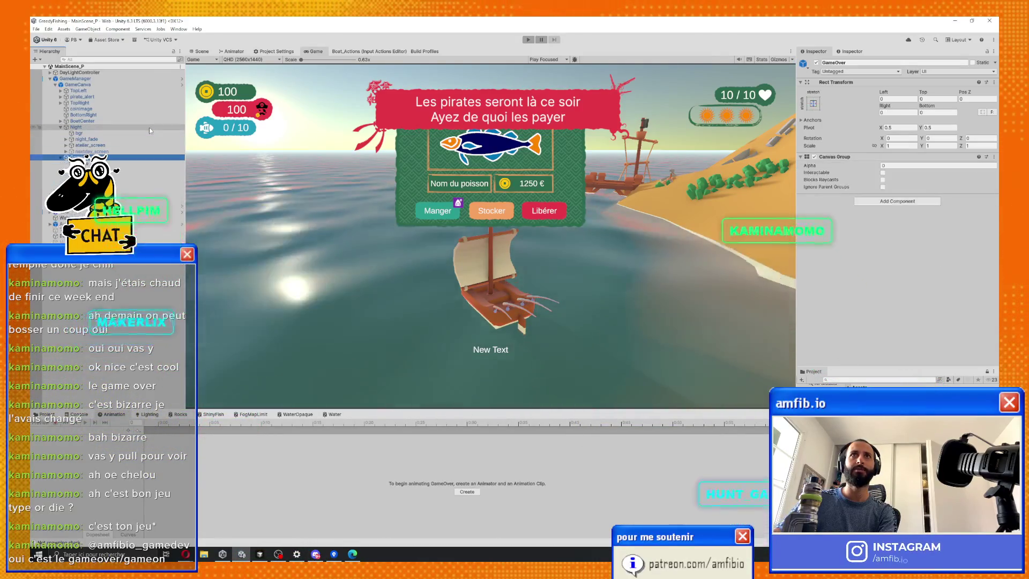
pyautogui.press('Right')
pyautogui.press('Down')
pyautogui.press('Down')
pyautogui.press('Down')
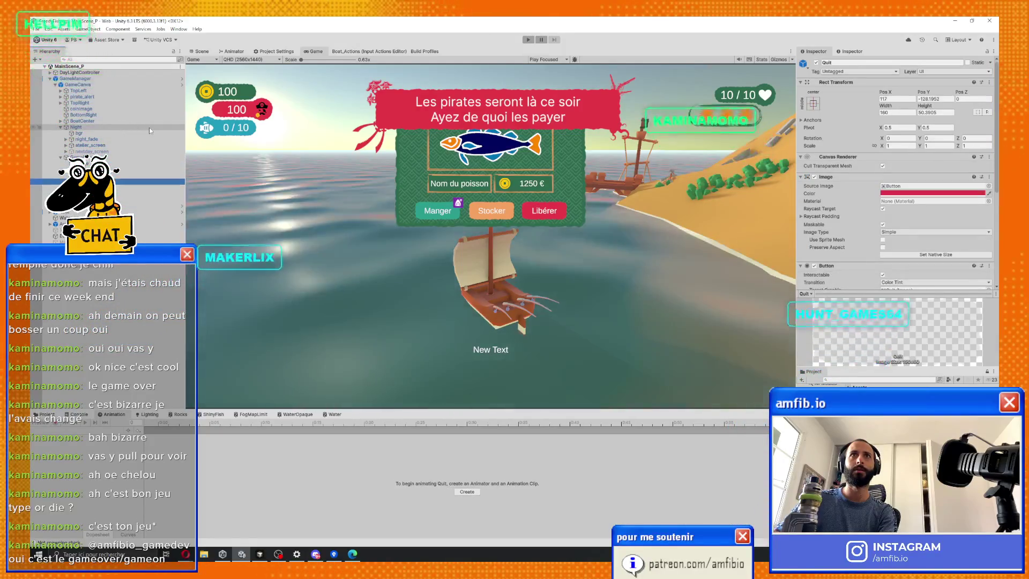
pyautogui.hotkey('alt', 'Tab')
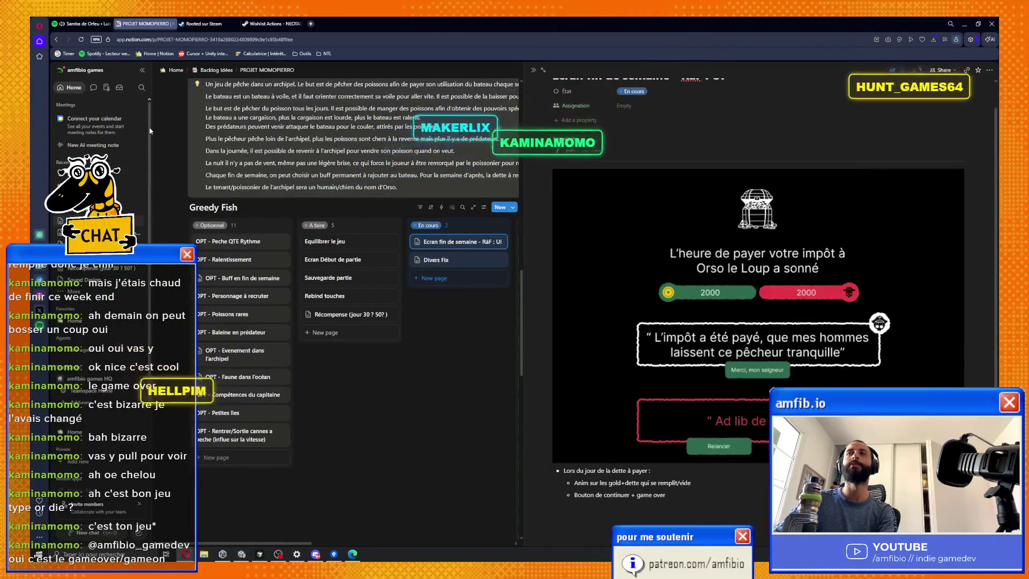
# Recheck the GameOver screen object in Unity's Hierarchy, then return to Notion.
pyautogui.hotkey('alt', 'Tab')
pyautogui.press('Up')
pyautogui.press('Up')
pyautogui.press('Up')
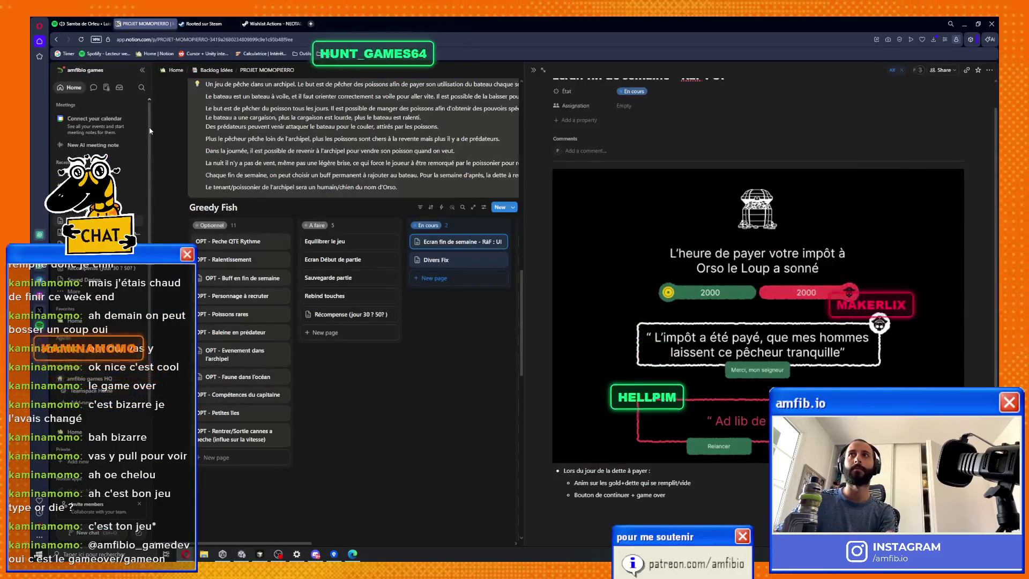
pyautogui.hotkey('alt', 'Tab')
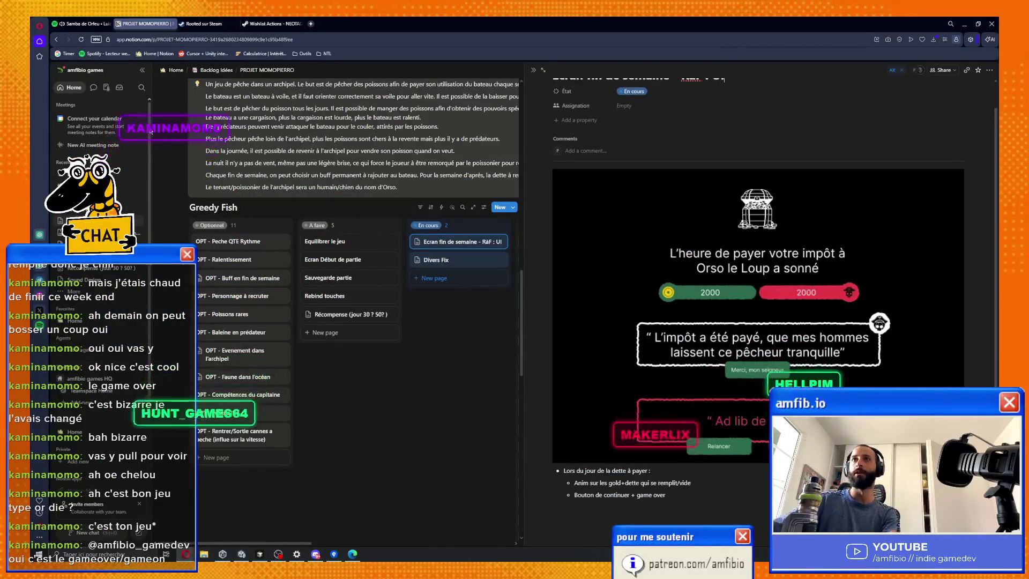
# Review Divers Fix and Ecran Début de partie, then move Rebind touches to the top of Optionnel.
pyautogui.press('Escape')
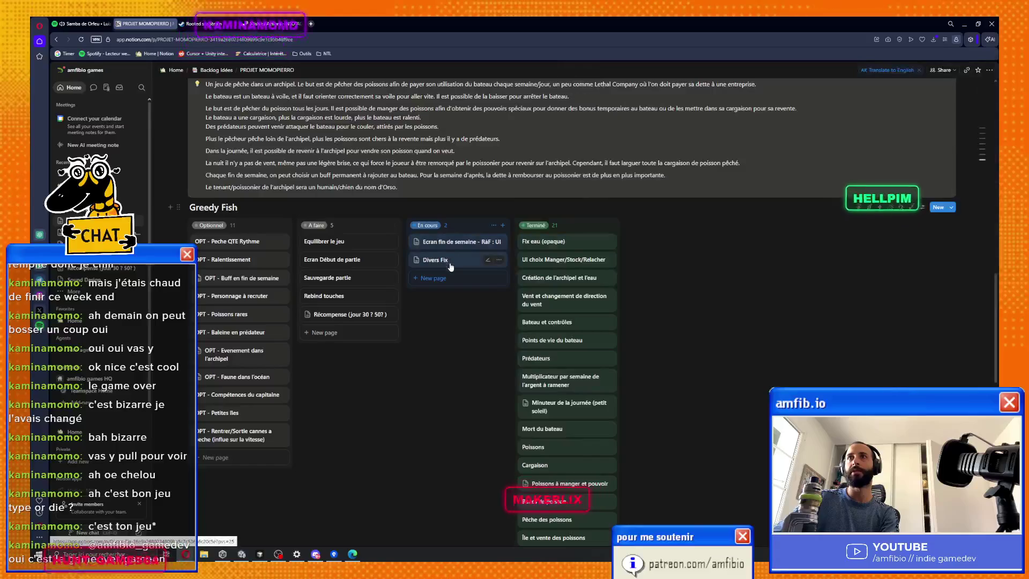
pyautogui.click(436, 260)
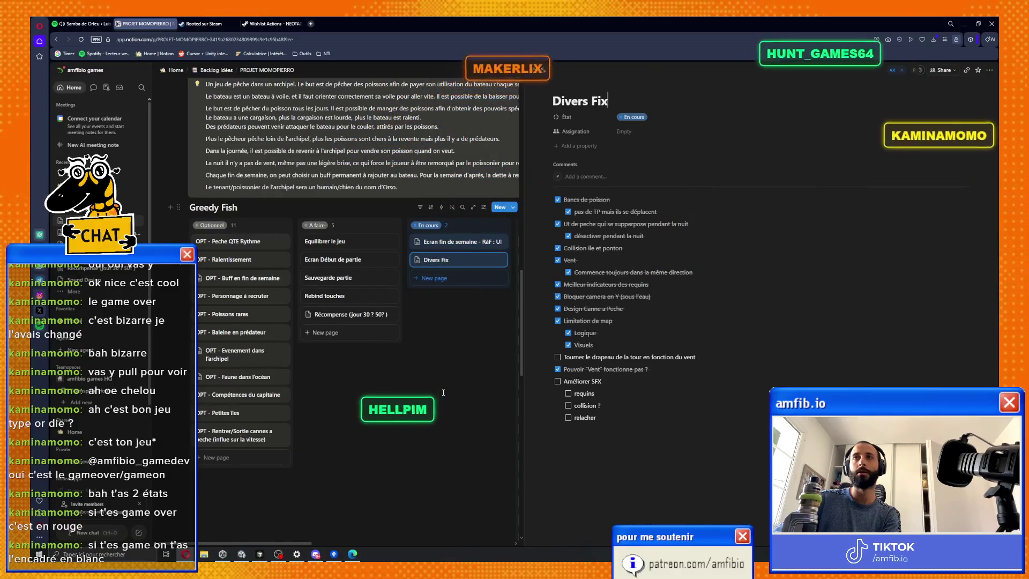
pyautogui.click(343, 260)
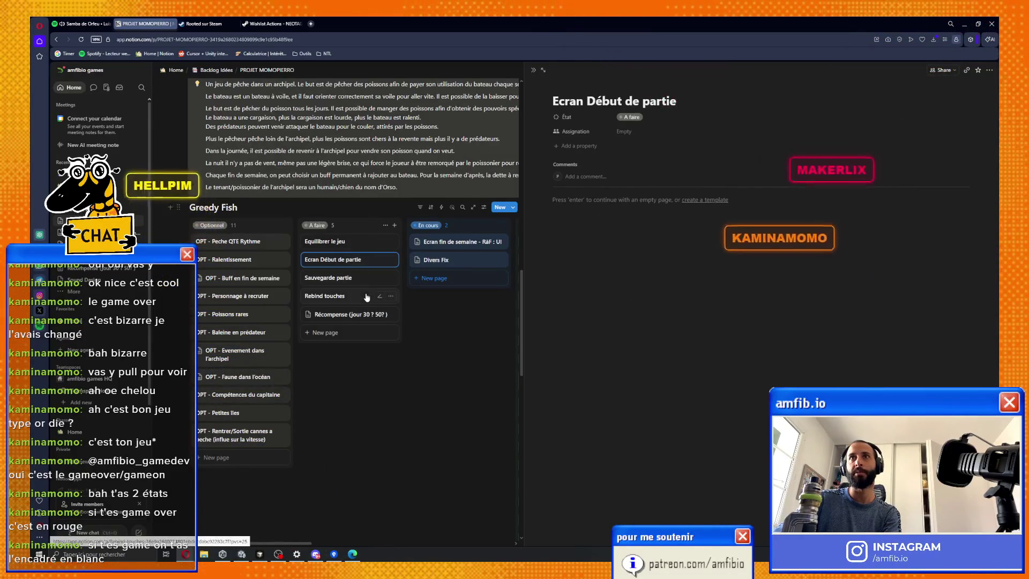
pyautogui.moveTo(353, 301)
pyautogui.mouseDown()
pyautogui.moveTo(300, 296)
pyautogui.moveTo(239, 240)
pyautogui.mouseUp()
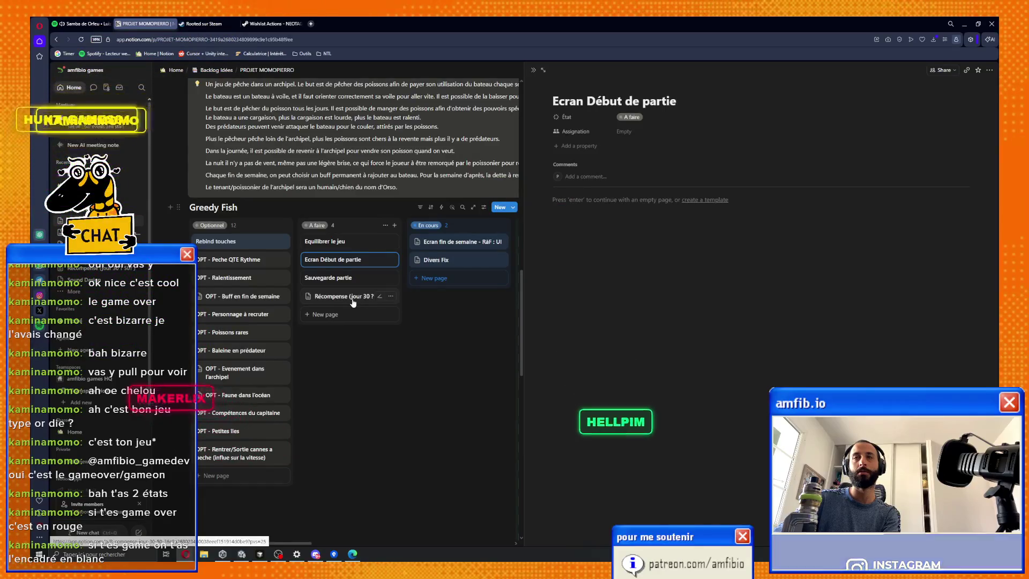
pyautogui.click(411, 367)
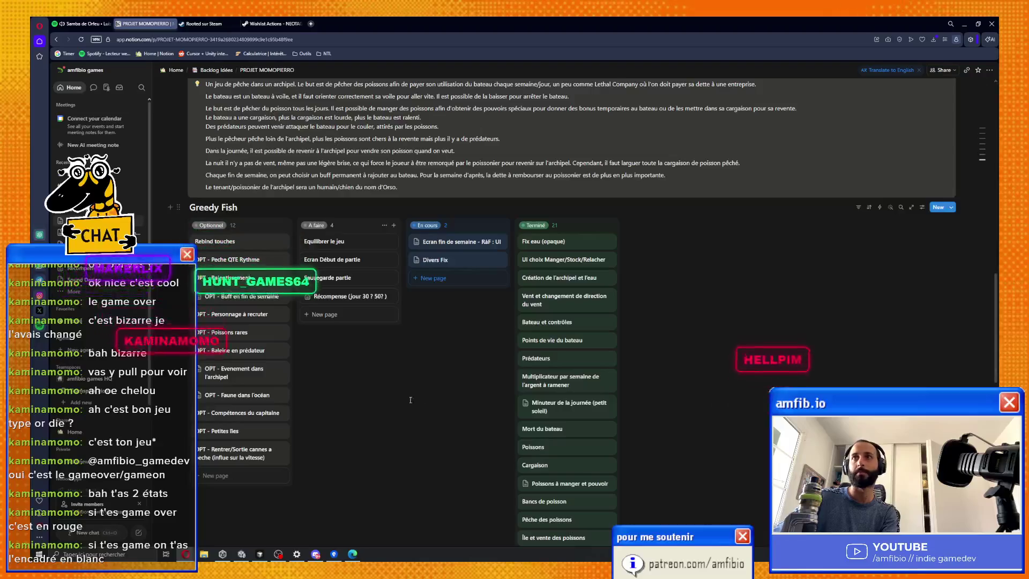
# Add a TIME BOX row named 'Session #15 (13/06)' below Session #14.
pyautogui.scroll(-5, 403, 404)
pyautogui.scroll(4, 429, 401)
pyautogui.scroll(-4, 450, 398)
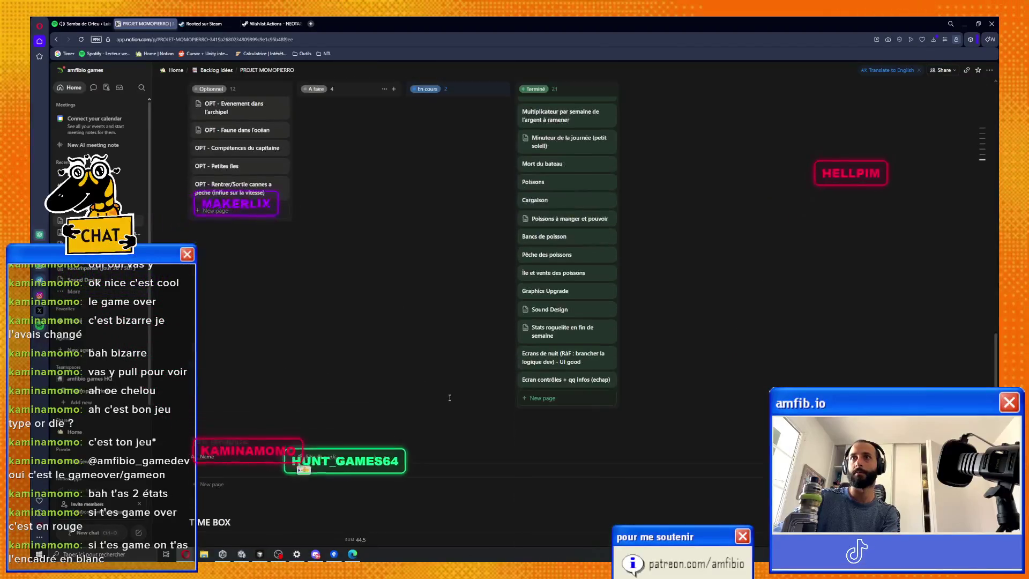
pyautogui.scroll(-8, 450, 398)
pyautogui.scroll(3, 382, 464)
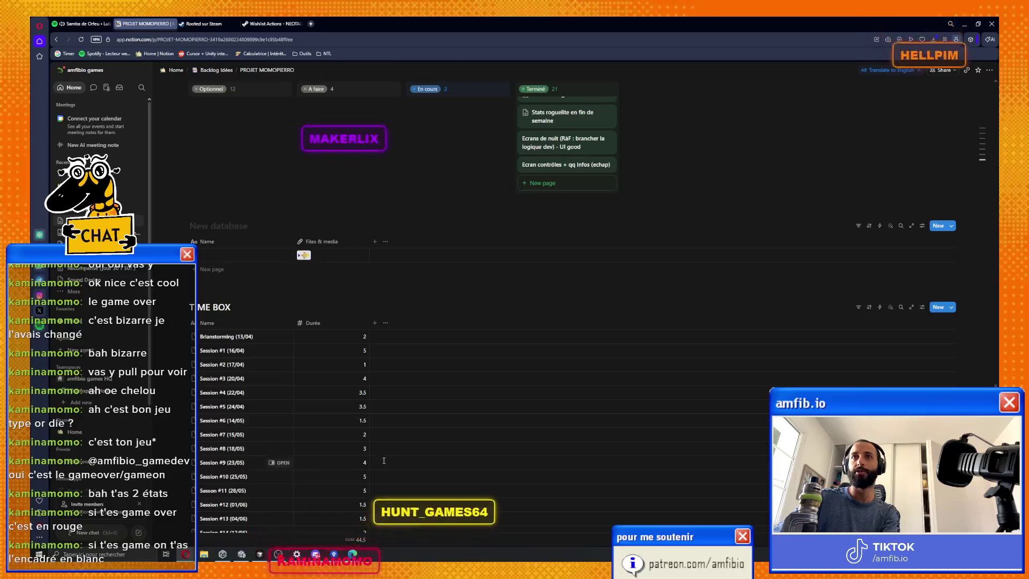
pyautogui.scroll(-2, 381, 464)
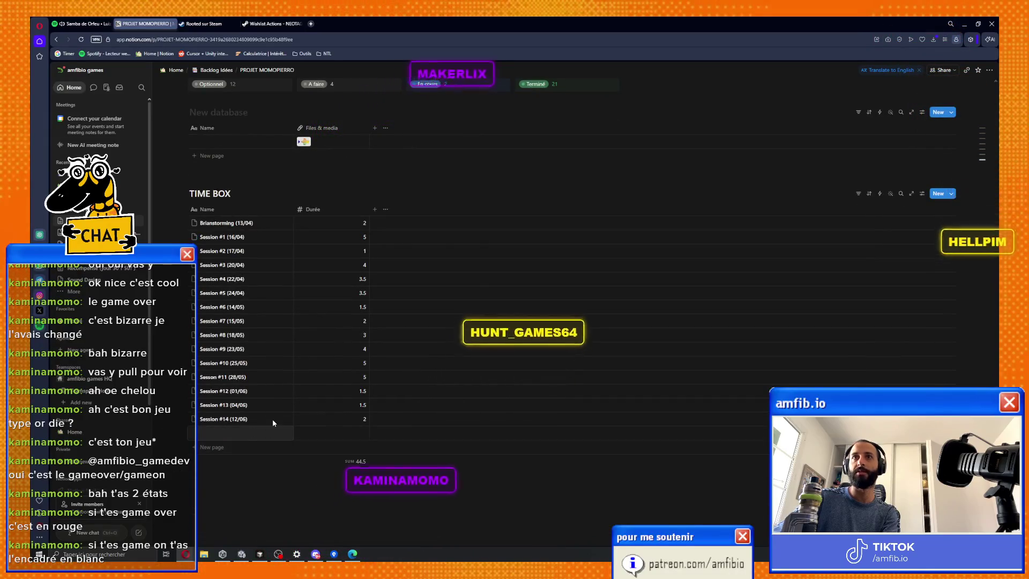
pyautogui.click(246, 419)
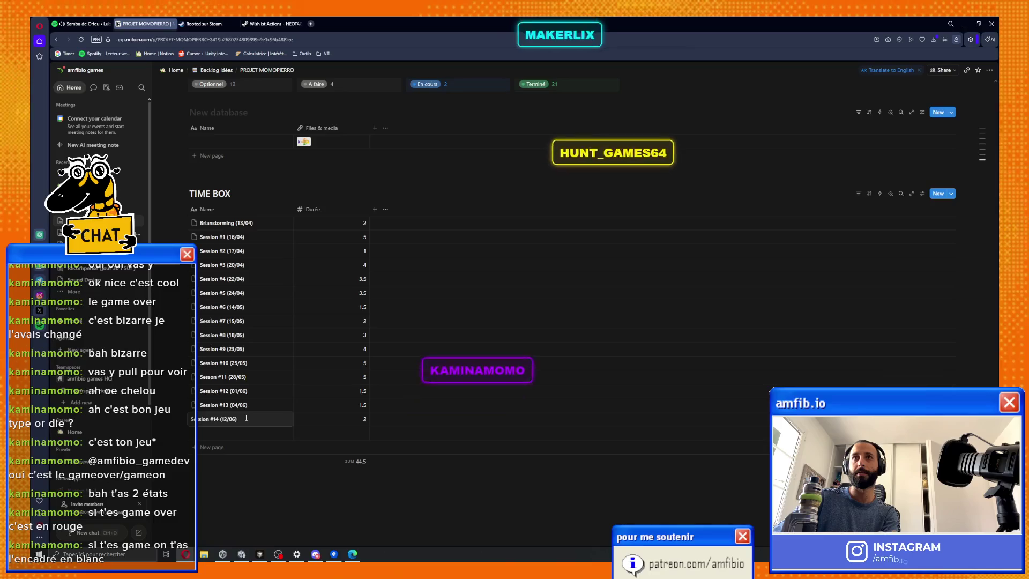
pyautogui.write('Session #15 (13/06)')
pyautogui.click(220, 433)
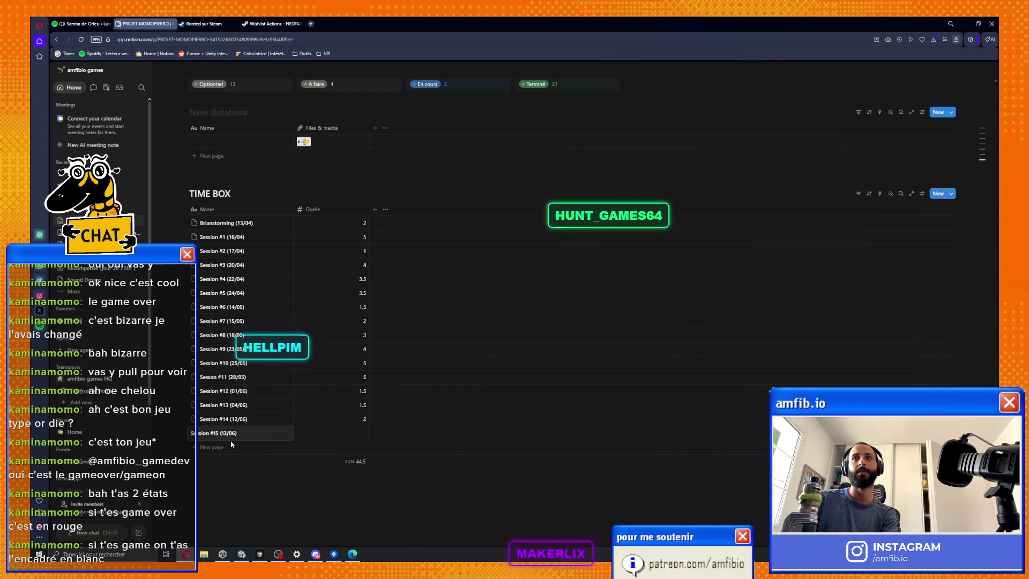
# Set Session #15's duration to 2.5, bringing the total to 47.
pyautogui.press('Tab')
pyautogui.write('0.5')
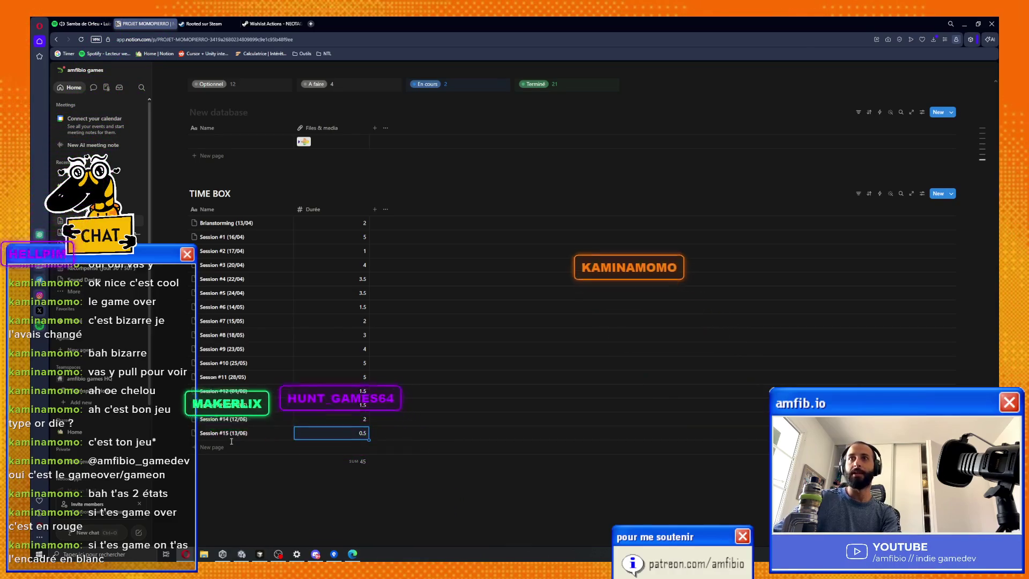
pyautogui.press('Return')
pyautogui.press('BackSpace')
pyautogui.write('2')
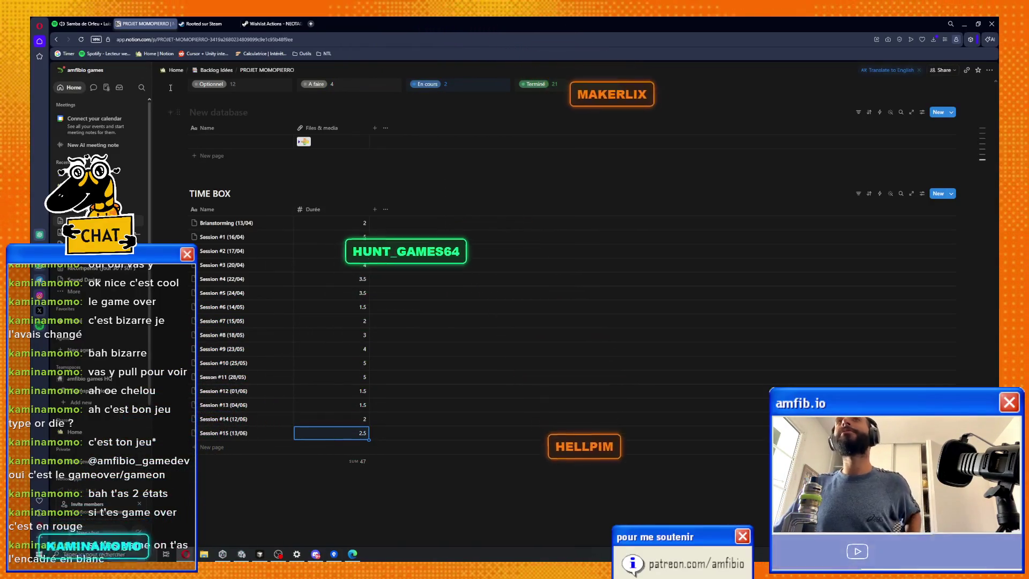
# Minimize Opera and Unity to reveal the Type or Die Demo Steam page in Edge.
pyautogui.click(966, 22)
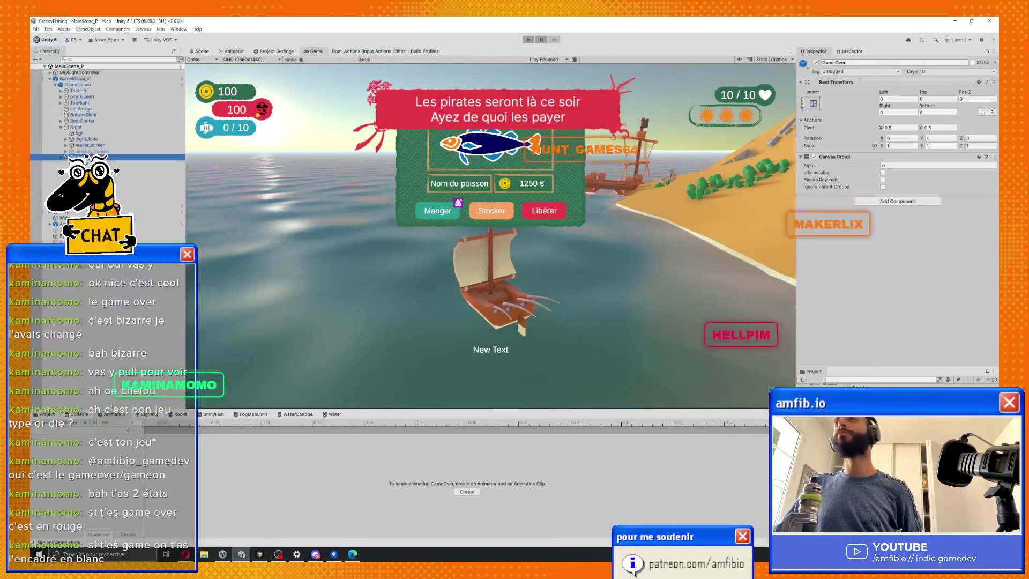
pyautogui.click(955, 21)
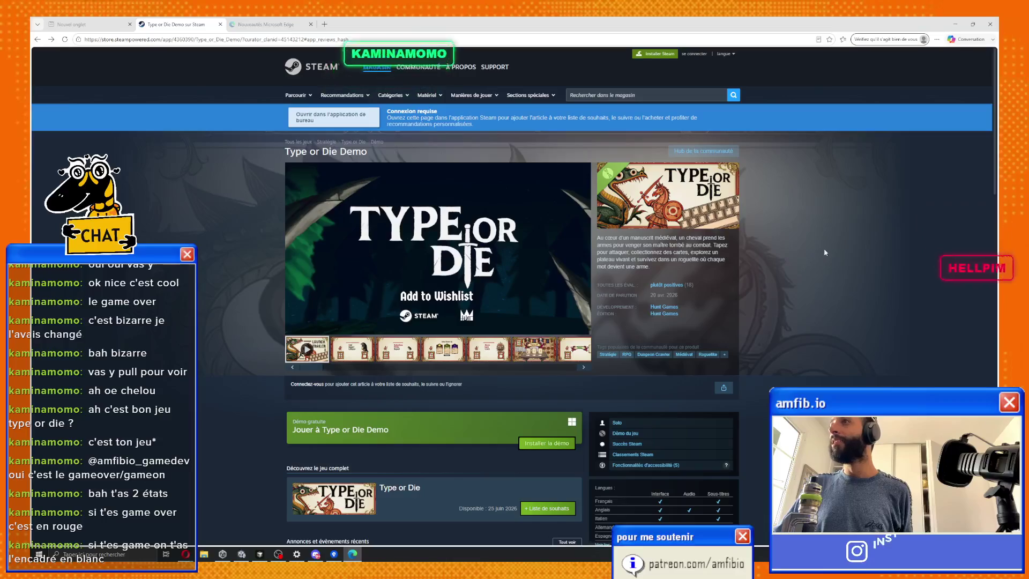
# Minimize Edge and Cursor, restore Cursor, then bring the Unity editor back to the front.
pyautogui.click(955, 23)
pyautogui.click(958, 21)
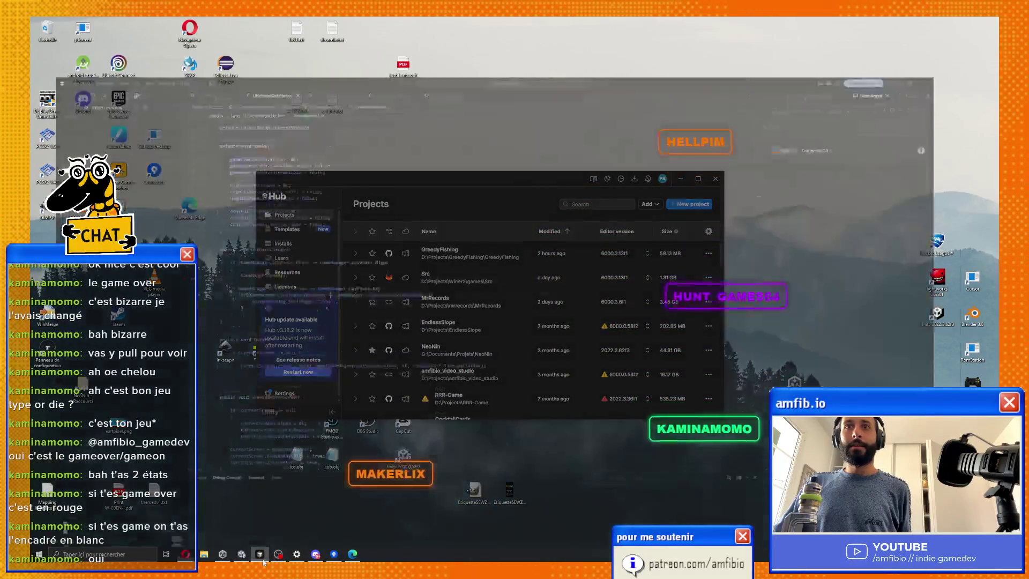
pyautogui.click(260, 555)
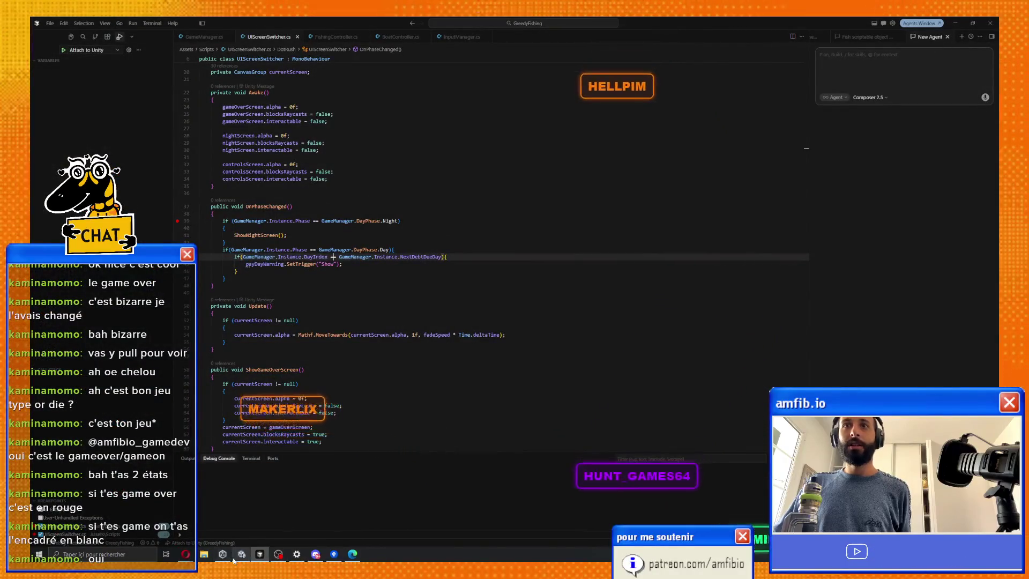
pyautogui.click(242, 554)
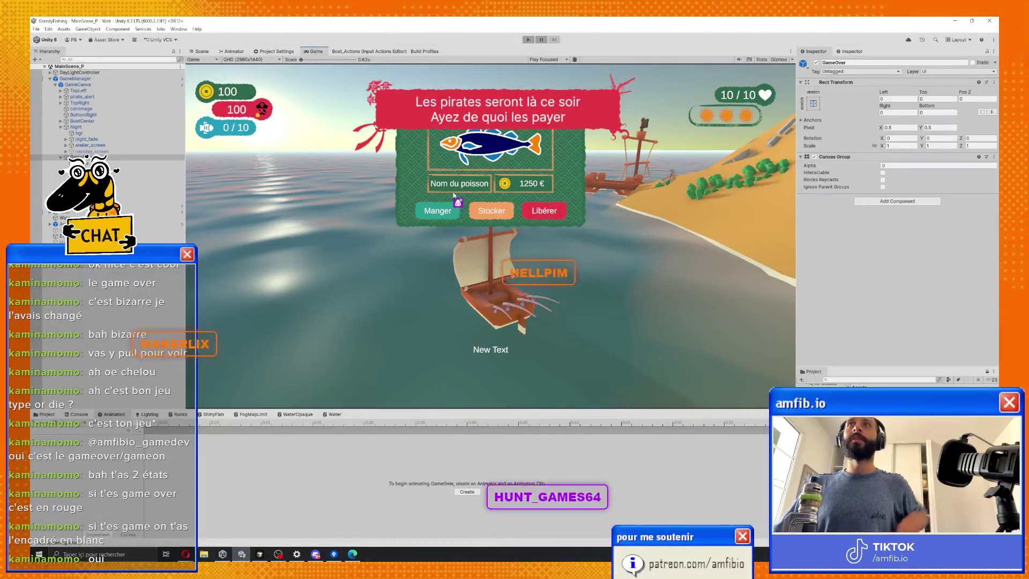